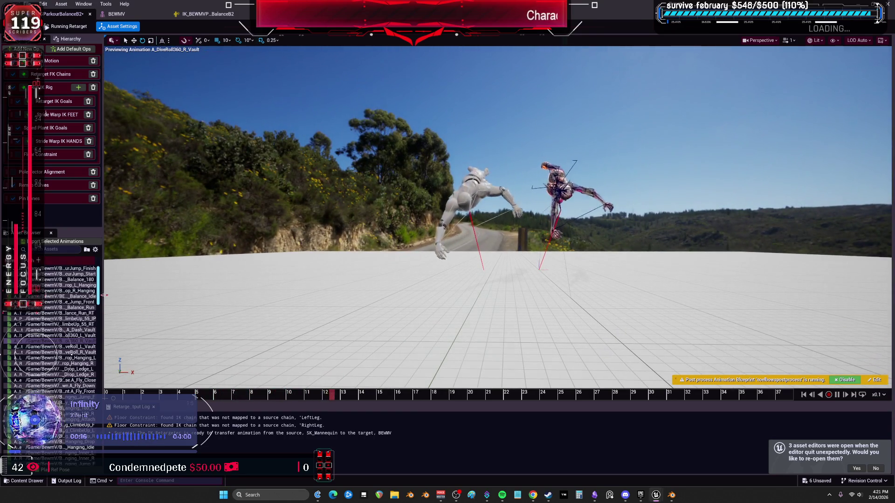
- Widen the retargeting panel to show full asset paths and lower the preview's Field of View
drag(105, 294, 376, 310)
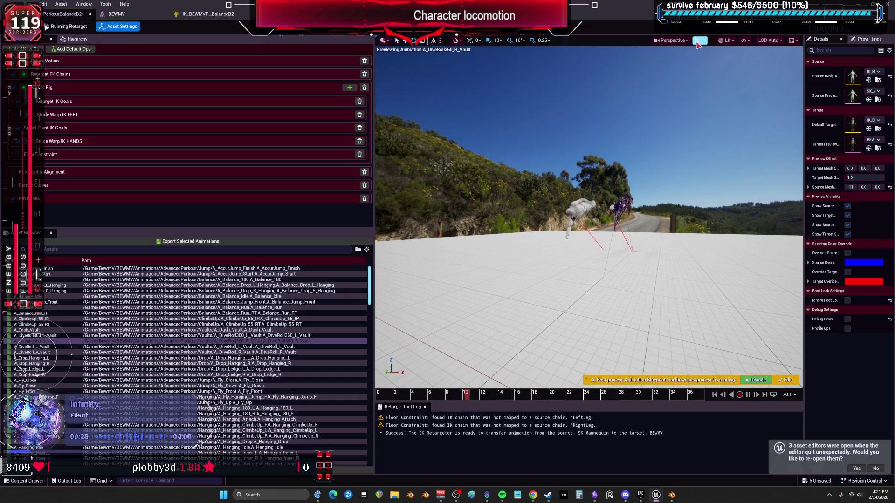
click(697, 42)
click(682, 41)
drag(732, 189, 706, 188)
key(Escape)
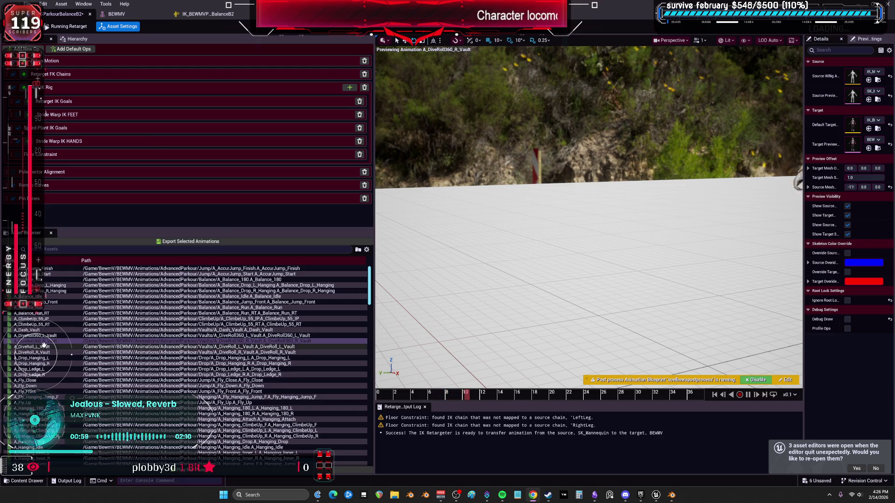
- Preview A_Drop_Hanging_L on both characters, orbit the view, and restore the retargeter to a smaller window
click(50, 359)
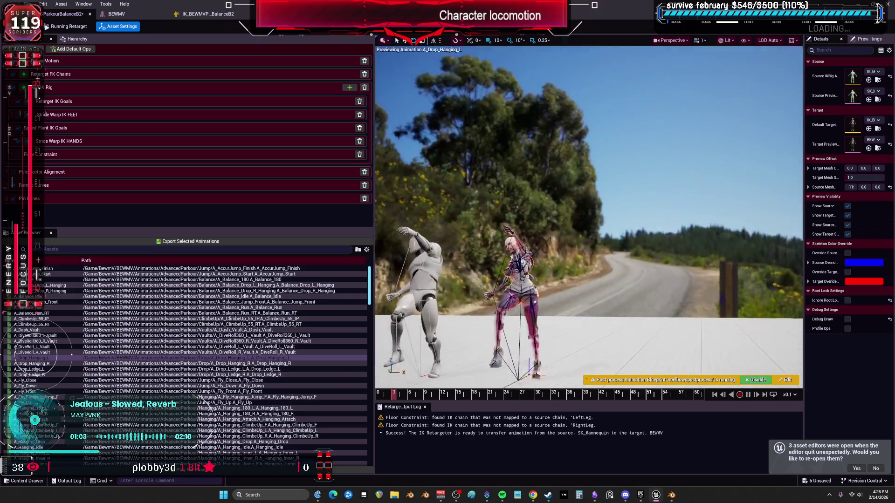
mouse_move(497, 248)
mouse_down()
mouse_move(527, 242)
mouse_move(497, 251)
mouse_move(496, 233)
mouse_up()
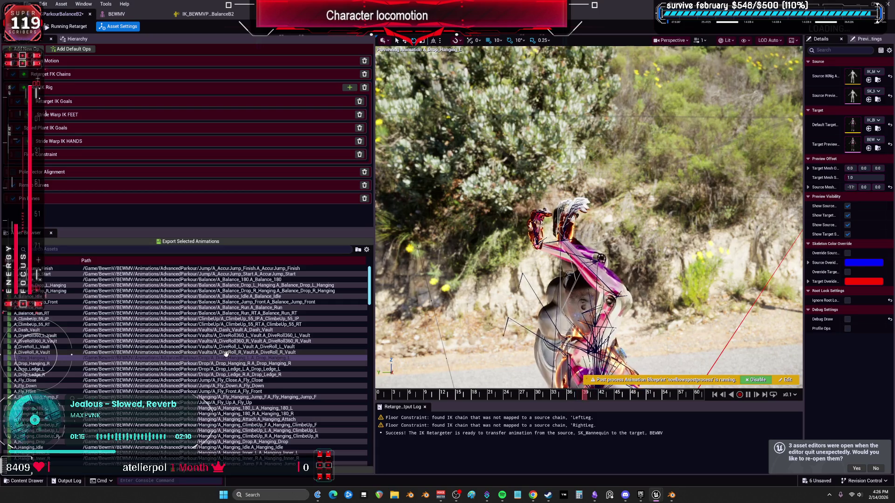
key(super+Down)
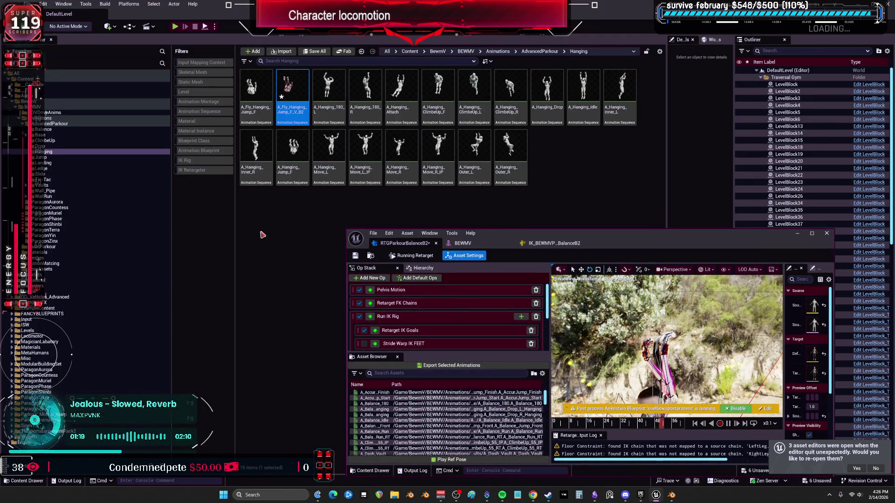
- In the Drop folder, select A_Drop_Hanging_L_V_B2 and maximize the retargeter window
click(40, 146)
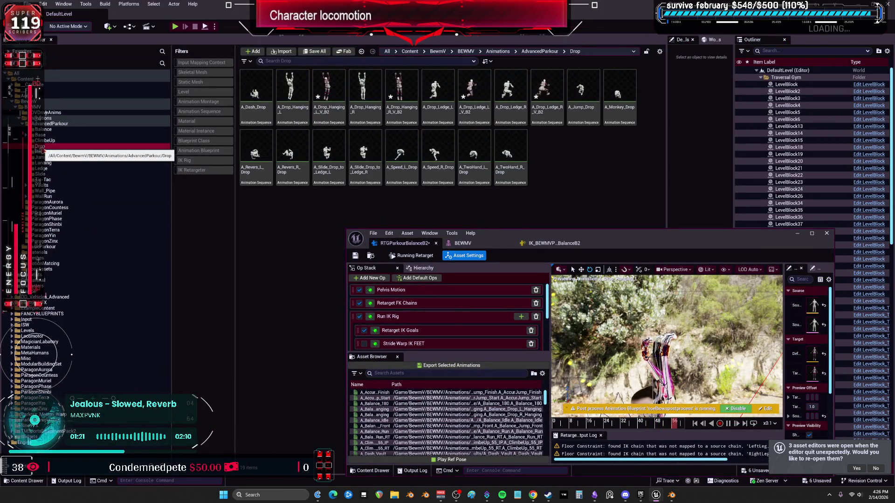
click(329, 91)
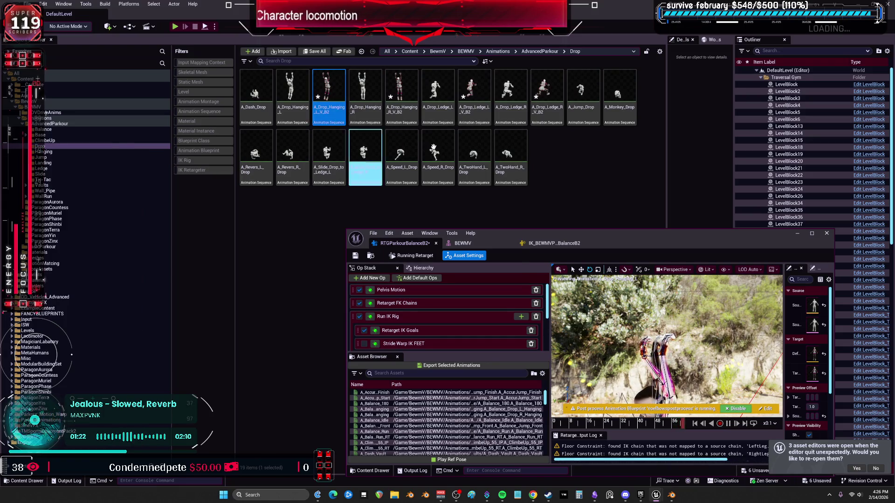
double_click(629, 239)
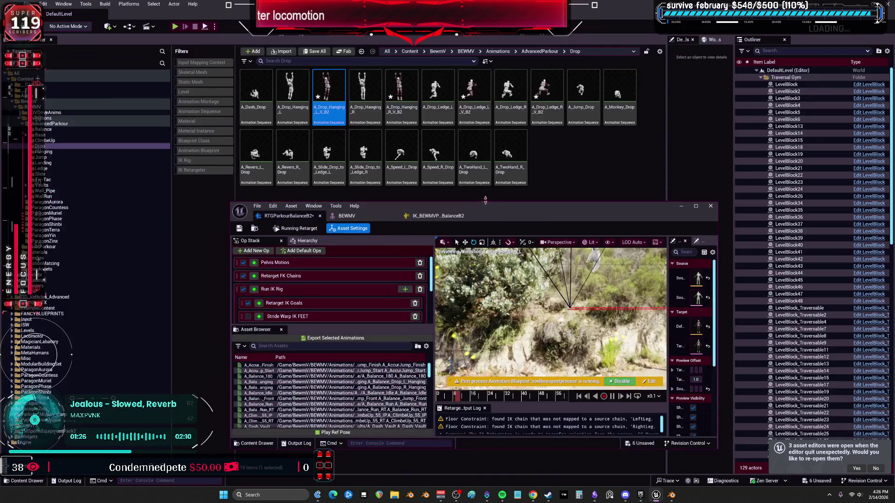
- Float and reposition the retargeter window, minimize it to reveal Blender, then bring it back
double_click(503, 14)
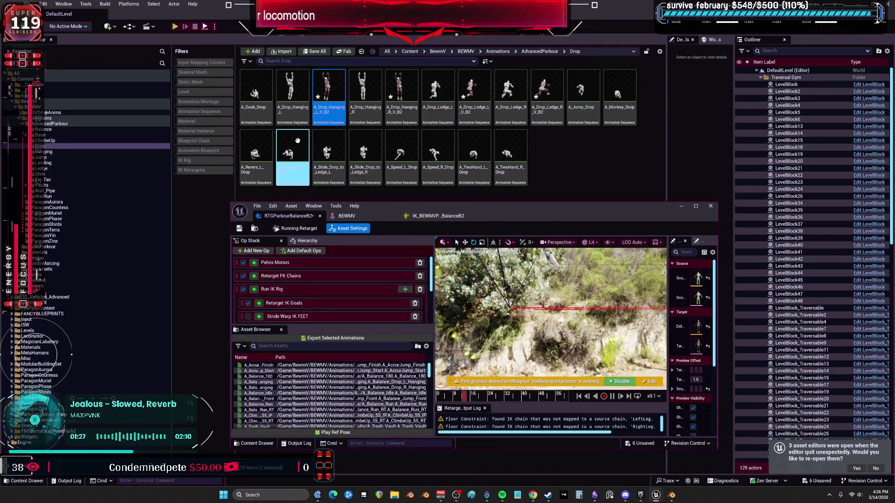
mouse_move(298, 141)
mouse_down()
mouse_move(474, 227)
mouse_move(370, 165)
mouse_move(341, 165)
mouse_up()
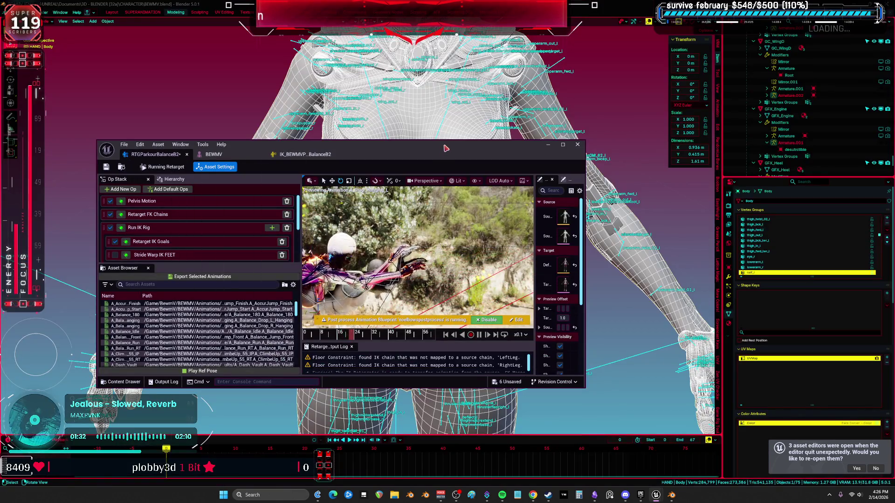
drag(513, 154, 501, 4)
key(super+Down)
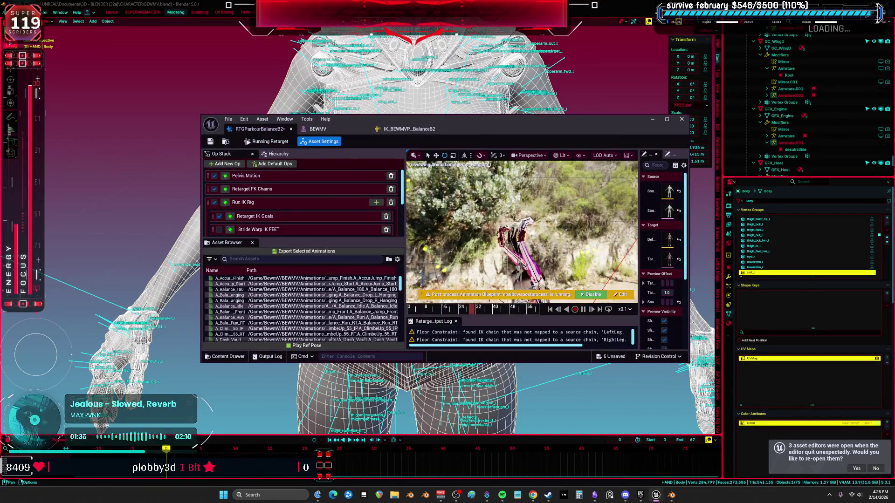
key(super+Down)
key(alt+Tab)
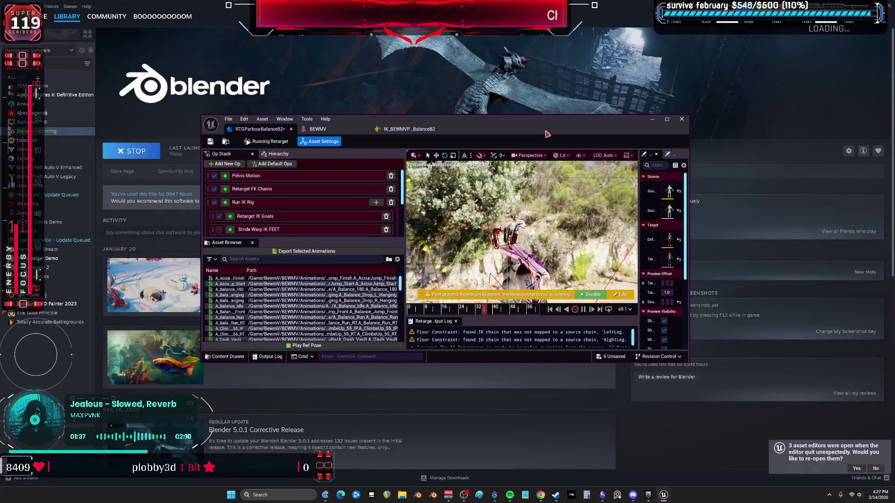
key(super+Up)
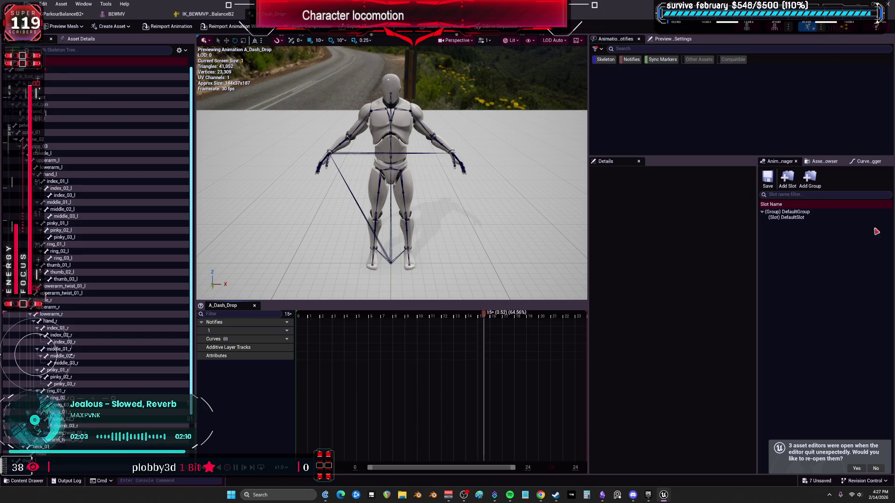
- Inspect the mannequin's retarget chains in the IK rig, then switch over to Steam's Blender page
drag(327, 140, 286, 96)
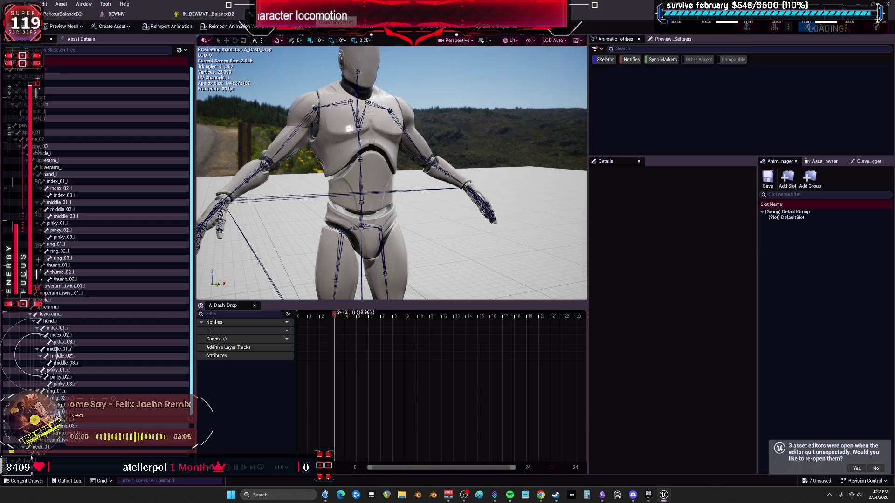
click(205, 13)
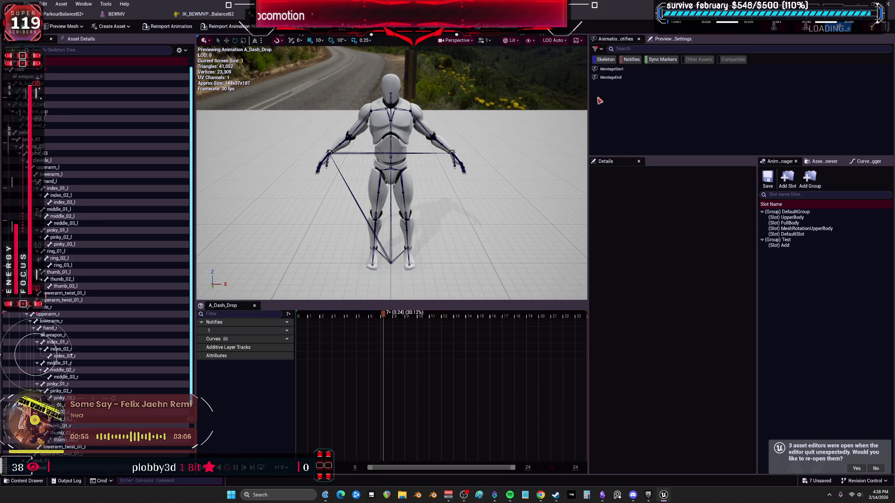
click(891, 7)
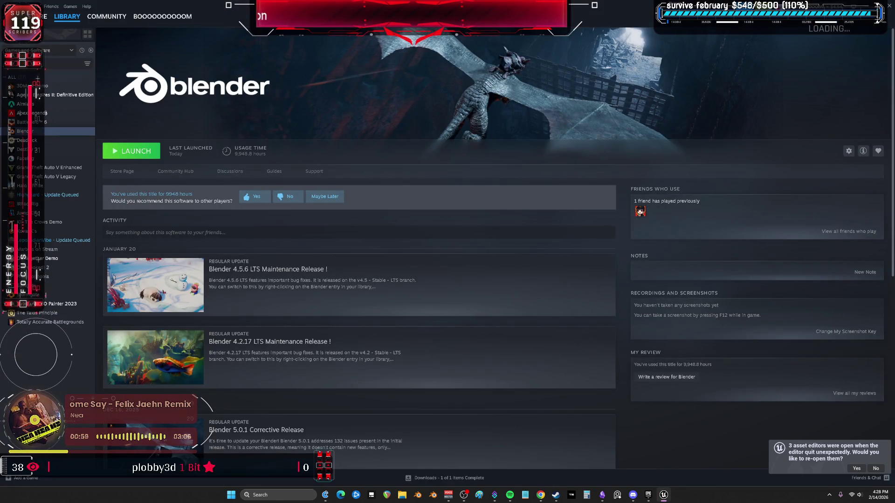
- Preview the A_Drop_Hanging_L, A_Drop_Ledge_L and A_Jump_Drop animations in turn
key(alt+Tab)
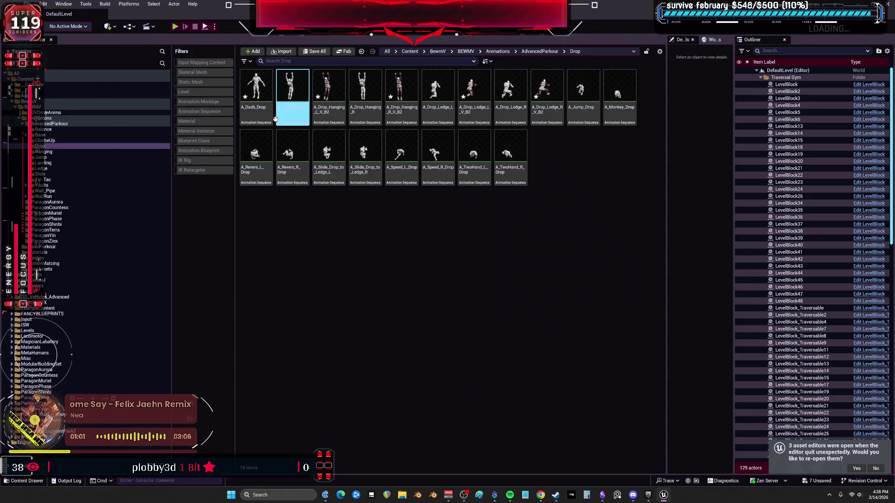
double_click(300, 110)
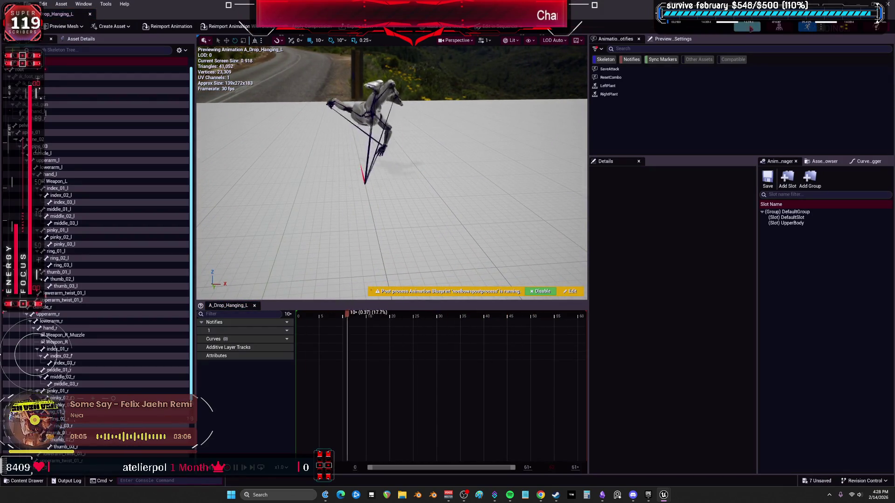
key(alt+Tab)
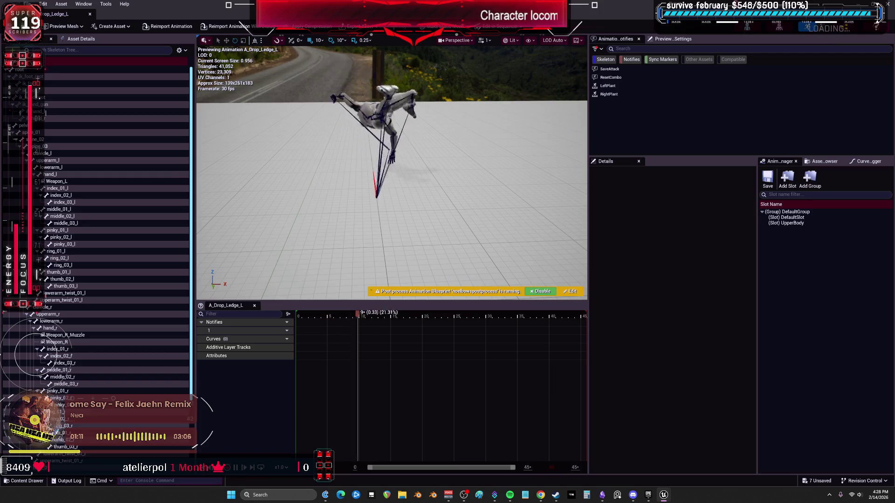
key(alt+Tab)
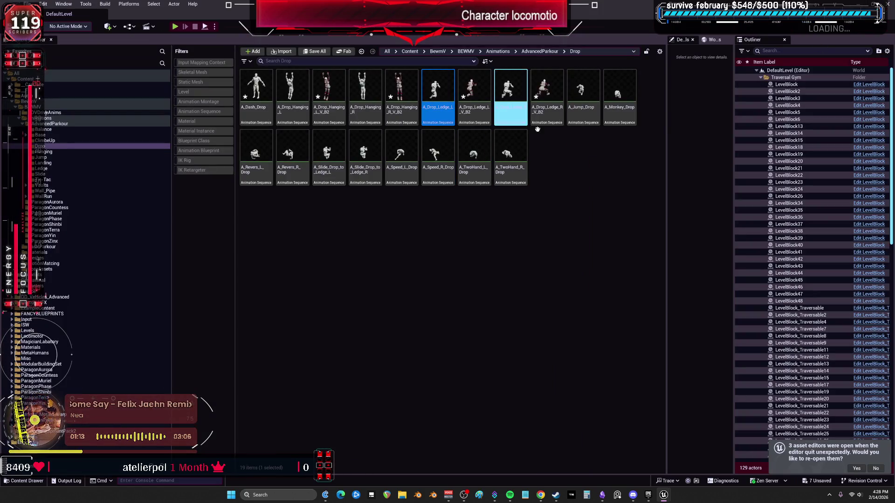
double_click(581, 112)
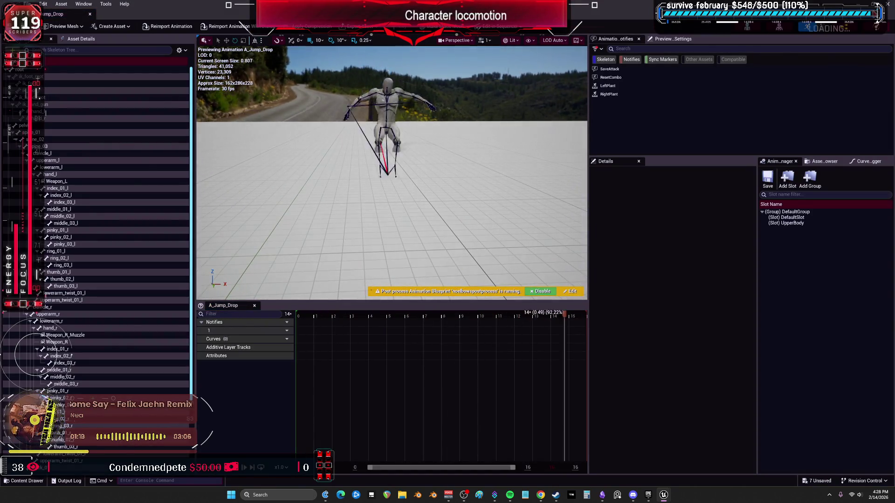
key(alt+Tab)
- Preview A_Monkey_Drop, A_Slide_Drop_to_Ledge_L, A_Speed_L_Drop and A_TwoHand_L_Drop, then show the Hanging folder
double_click(619, 91)
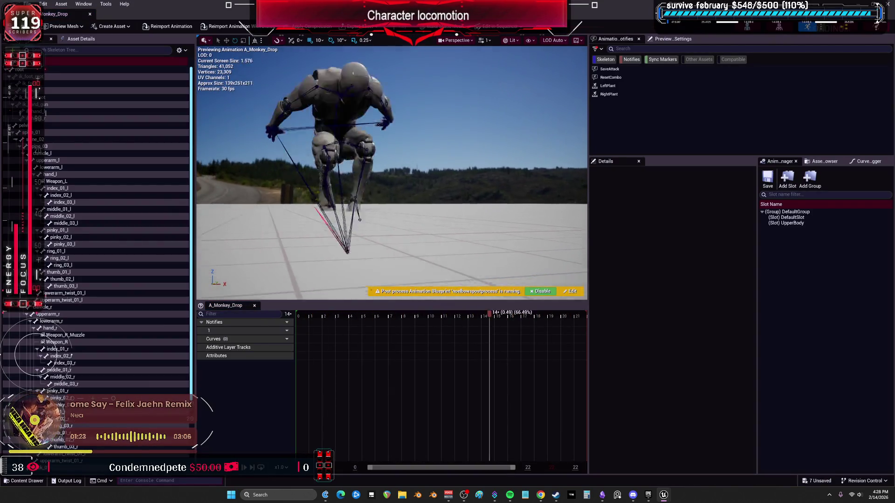
key(alt+Tab)
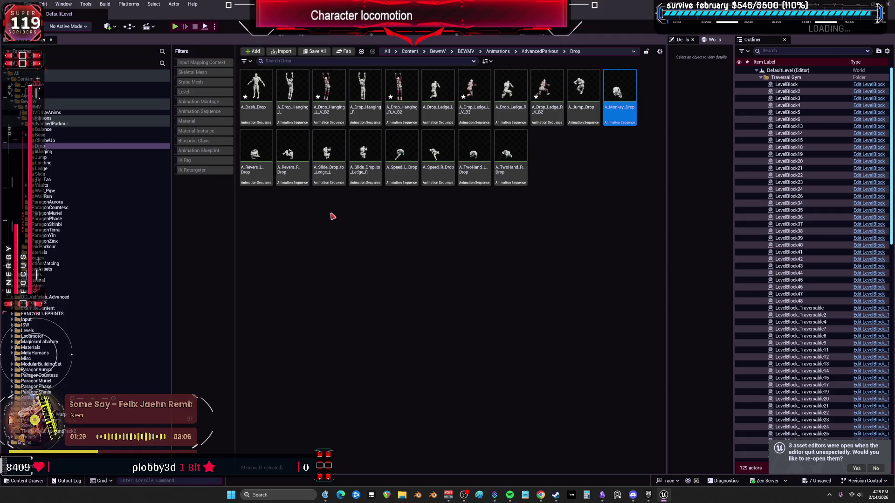
double_click(331, 179)
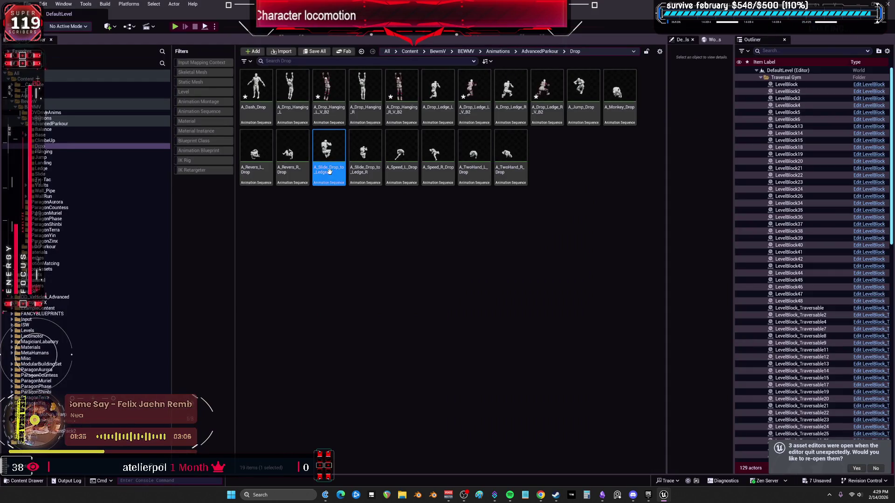
double_click(401, 154)
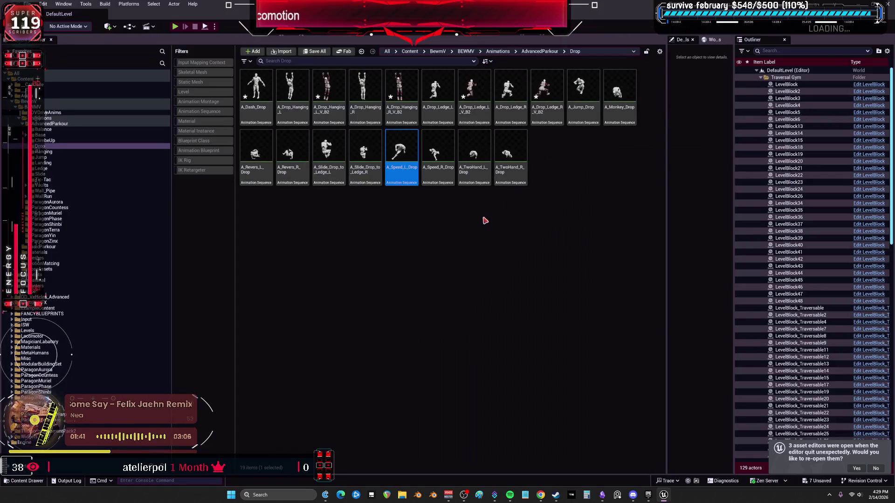
double_click(473, 154)
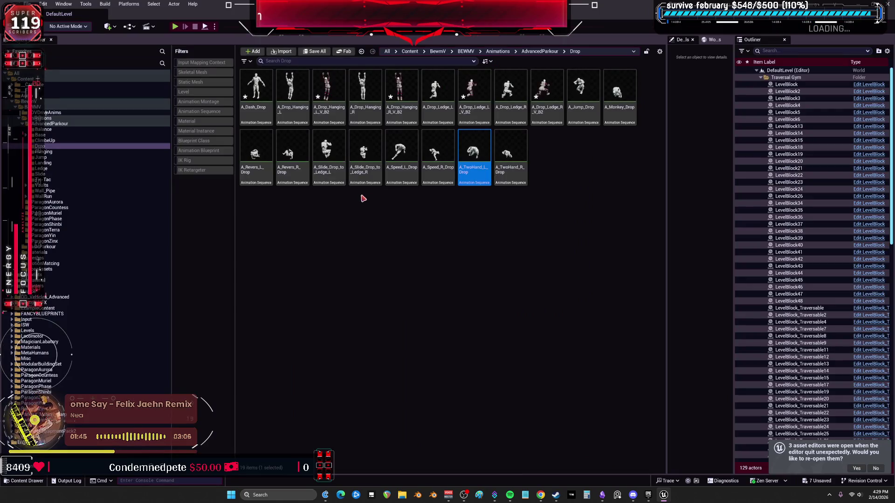
click(43, 152)
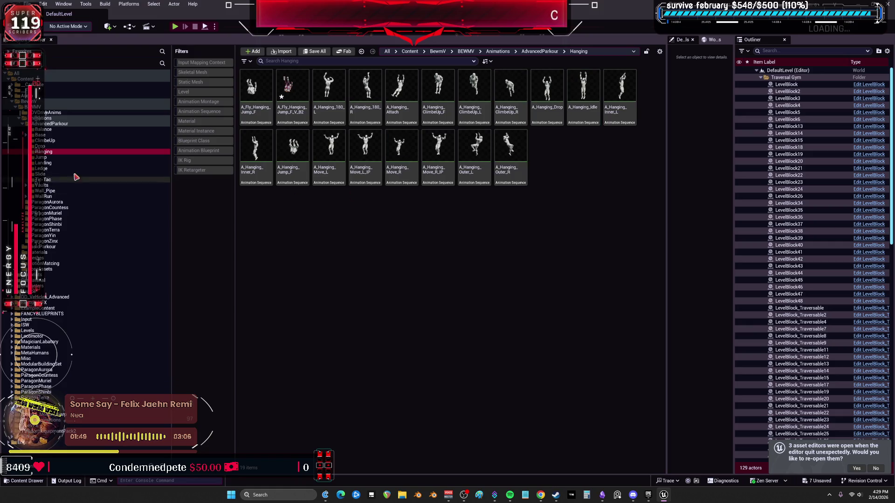
- Browse the Jump, Landing and Ledge animation folders in the Content Browser
click(43, 158)
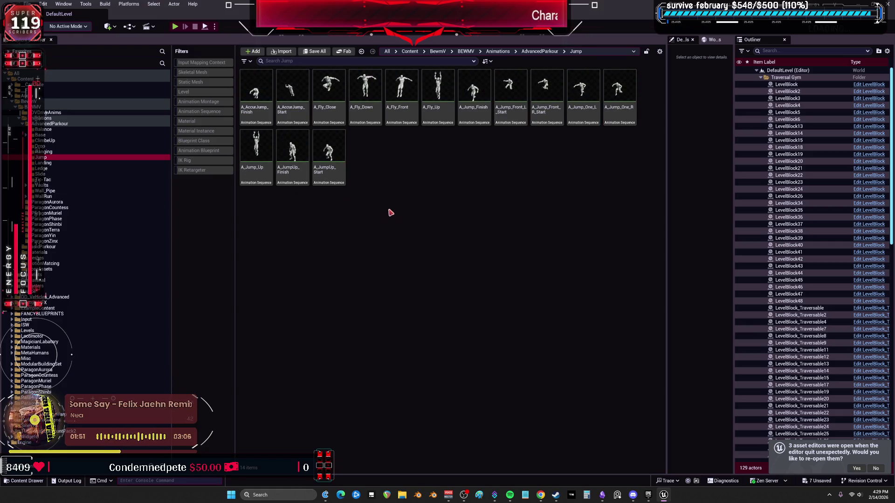
click(45, 163)
click(51, 171)
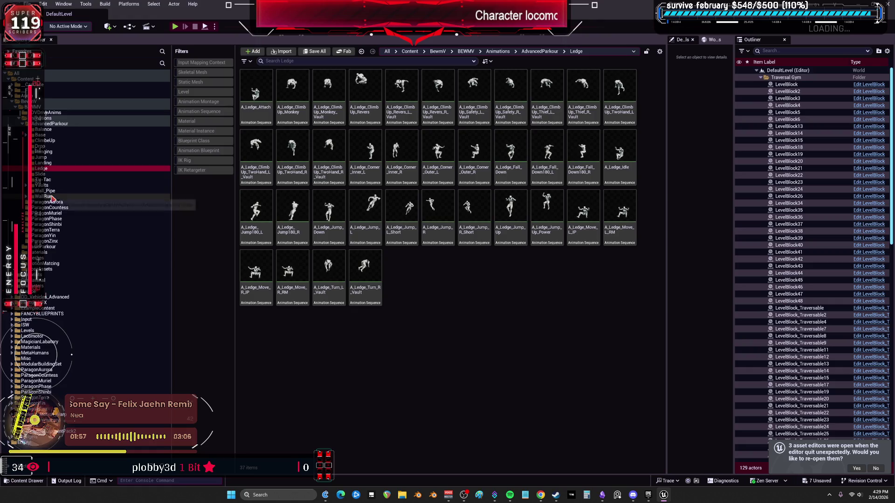
- Navigate AdvancedParkour > Base > InPlace_Locomotion > Balance and open the RTGParkourBalanceB2 retargeter
click(49, 124)
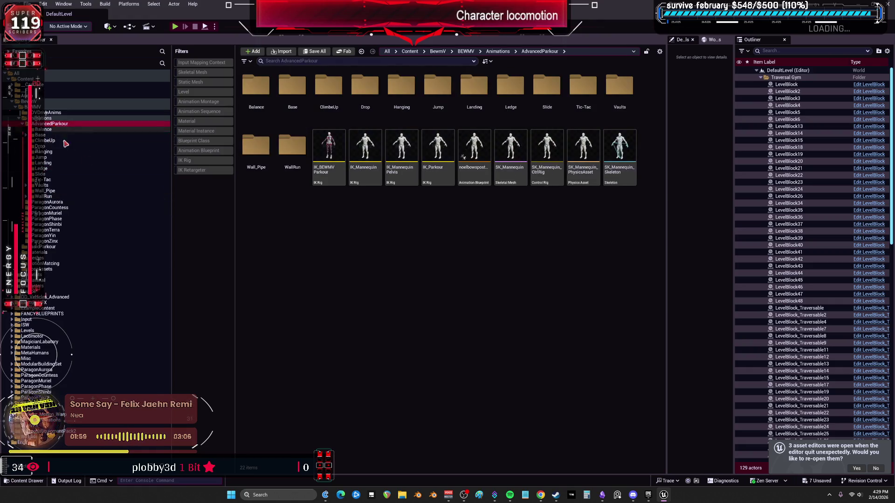
click(41, 134)
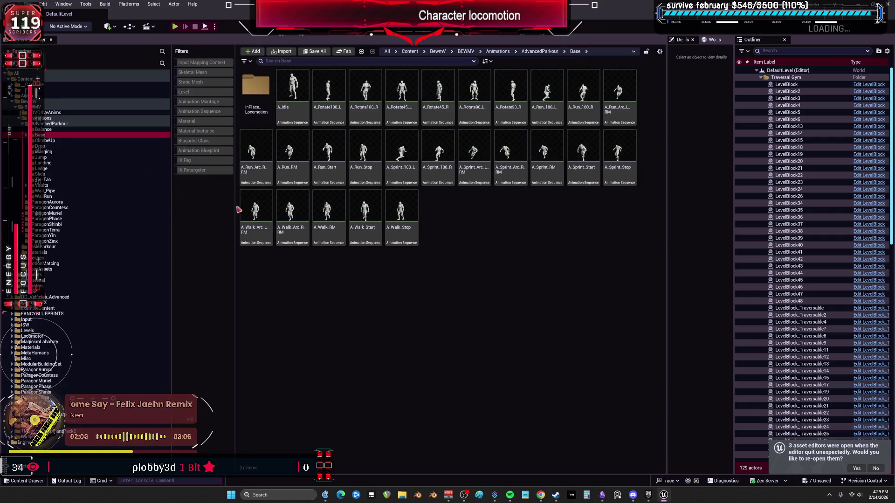
click(29, 134)
click(54, 141)
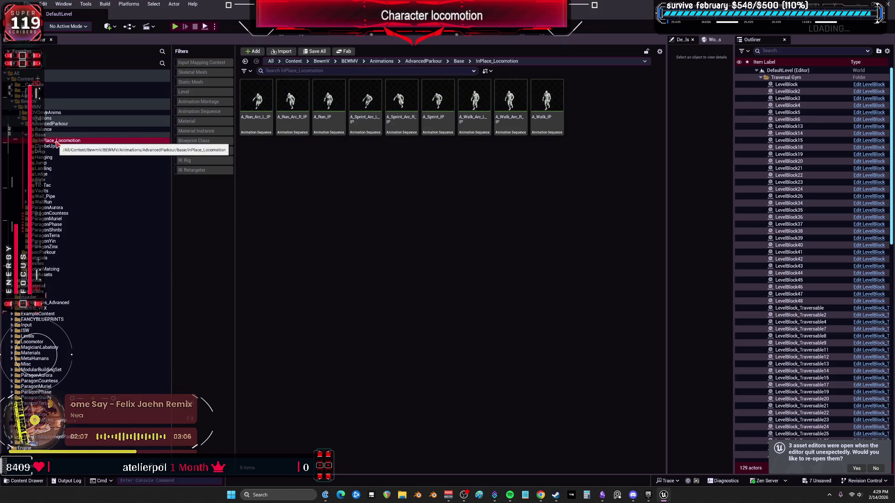
click(44, 129)
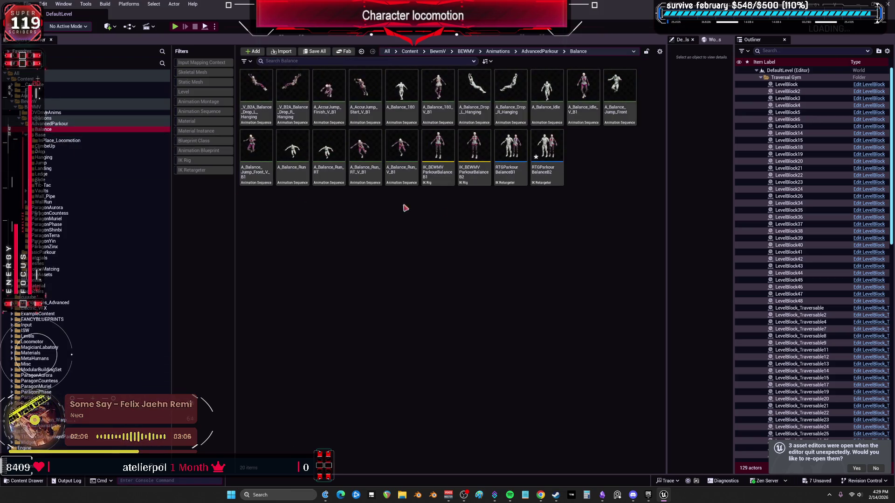
double_click(540, 182)
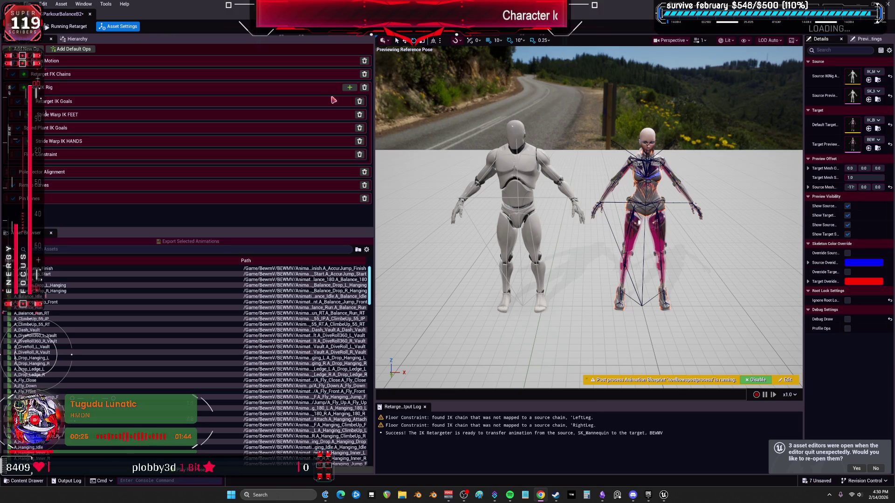
- Preview A_AccurJump_Finish, A_Balance_Drop_R/L_Hanging and A_Balance_Jump_Front retargeted on the custom character
click(47, 269)
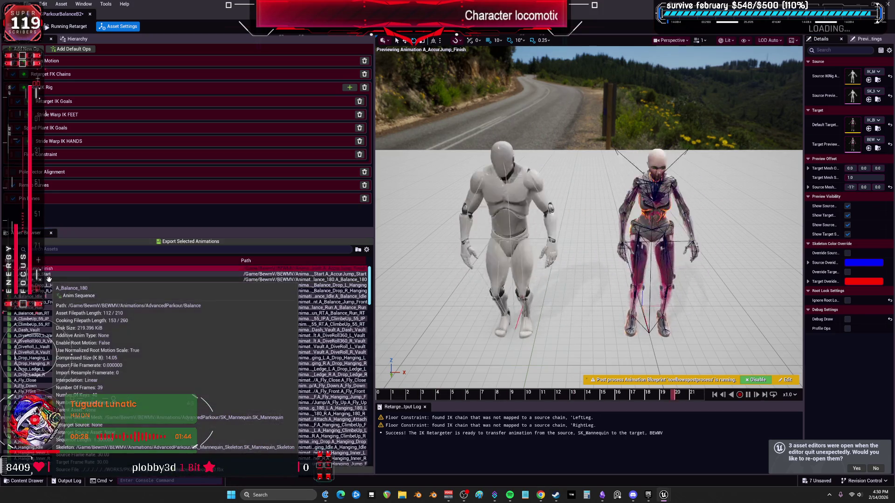
click(51, 291)
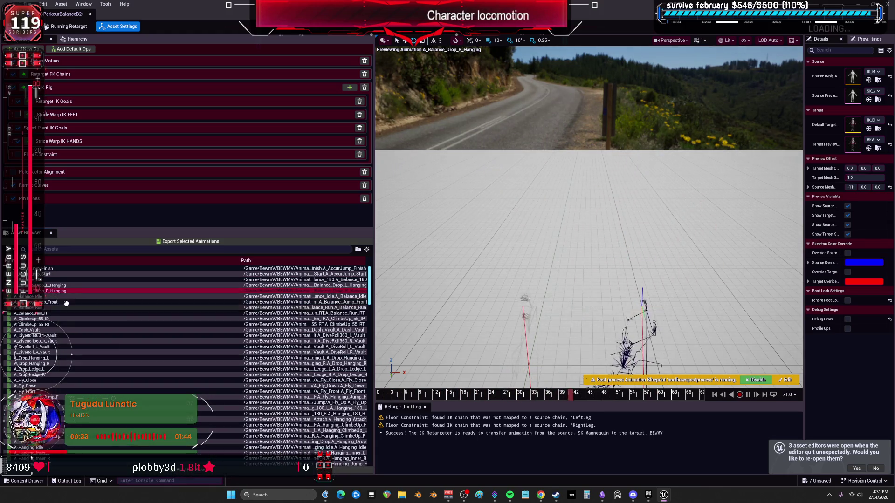
click(62, 285)
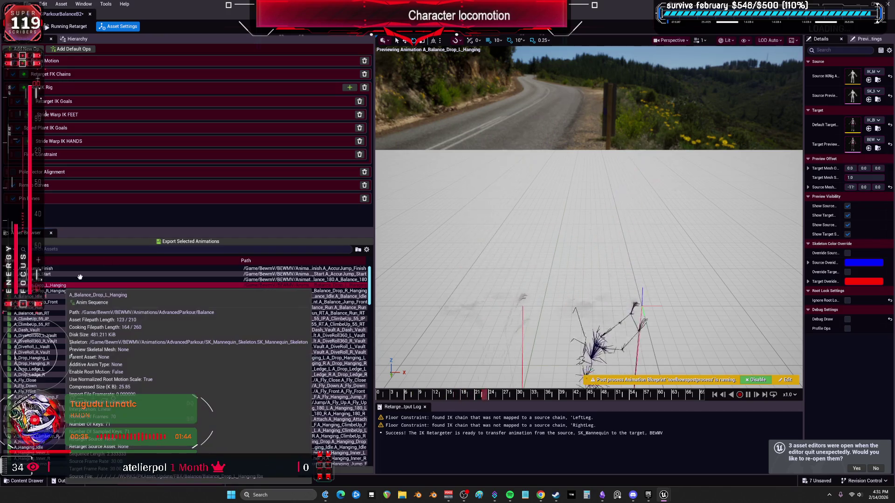
key(alt+Tab)
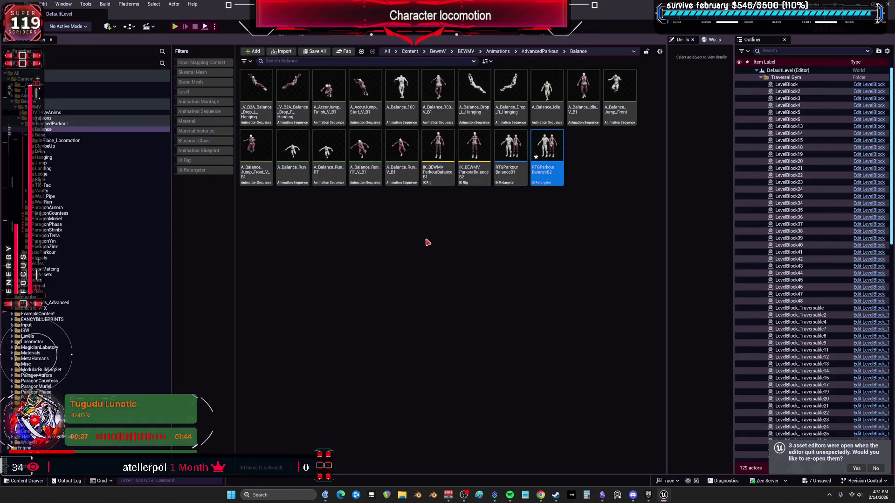
click(428, 242)
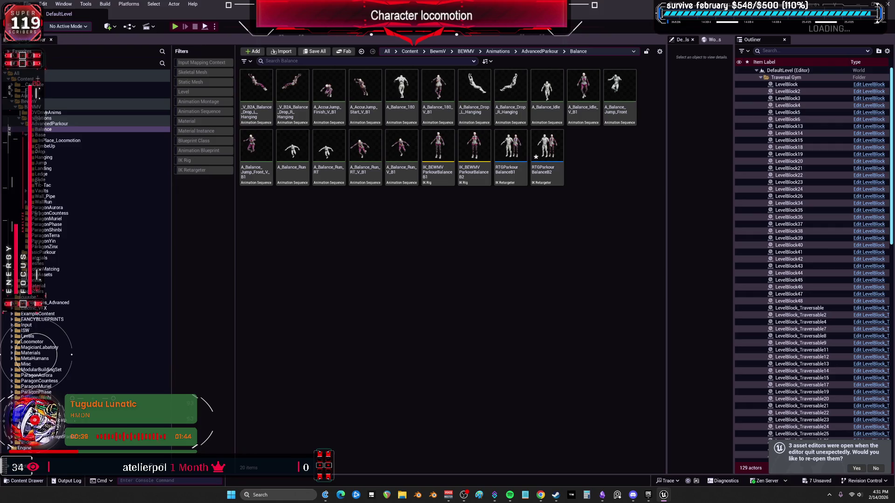
key(alt+Tab)
click(54, 291)
click(54, 303)
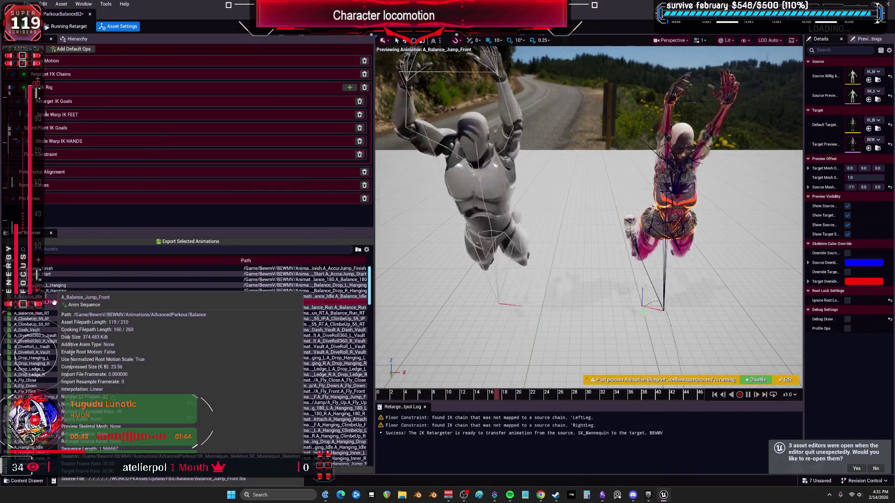
- Scrub through the retargeted A_ClimbeUp_55_IP, then add A_ClimbeUp_55_RT to the export selection
click(54, 317)
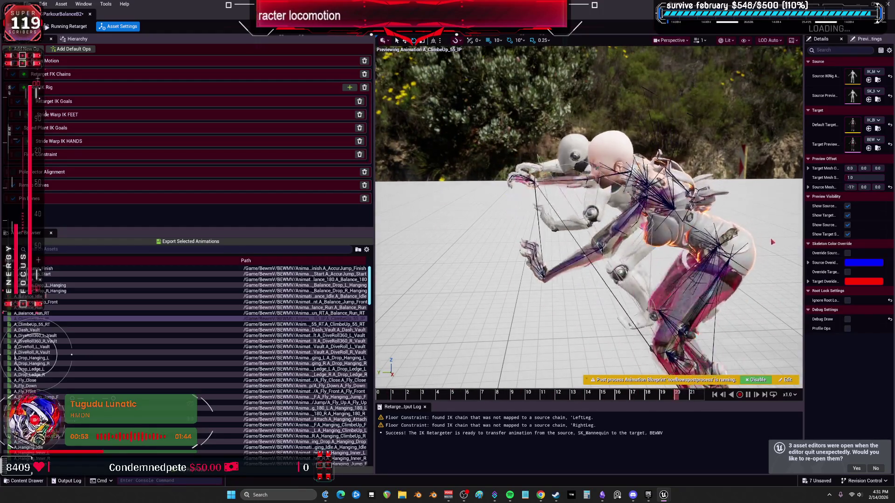
click(454, 393)
drag(485, 383, 552, 391)
drag(610, 394, 727, 404)
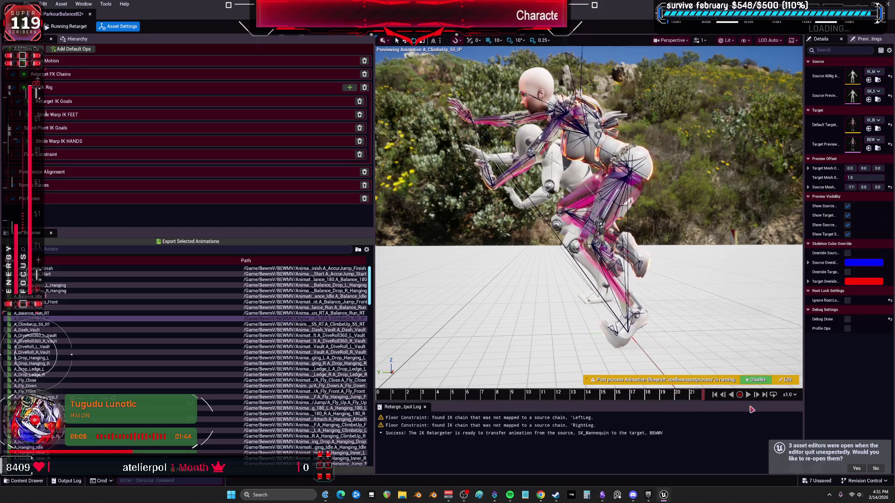
ctrl+click(55, 325)
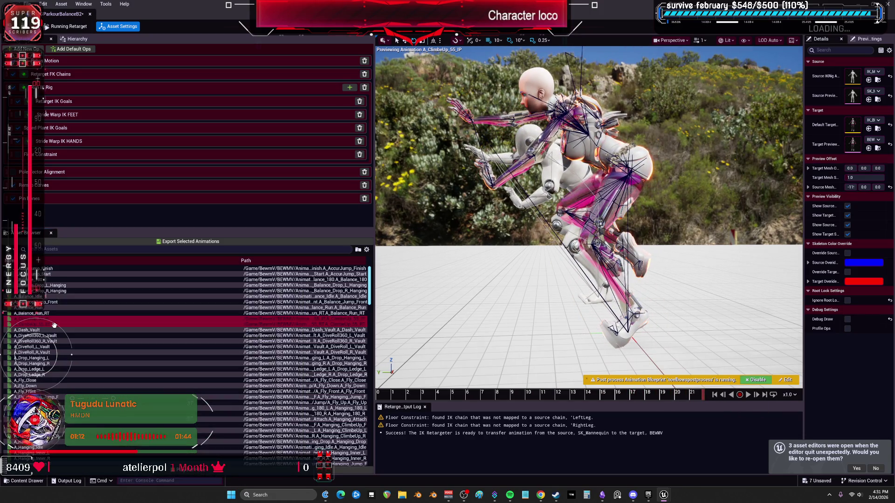
- Export the selected animations into BEWMV > Animations > AdvancedParkour > ClimbeUp and confirm the batch export
click(161, 241)
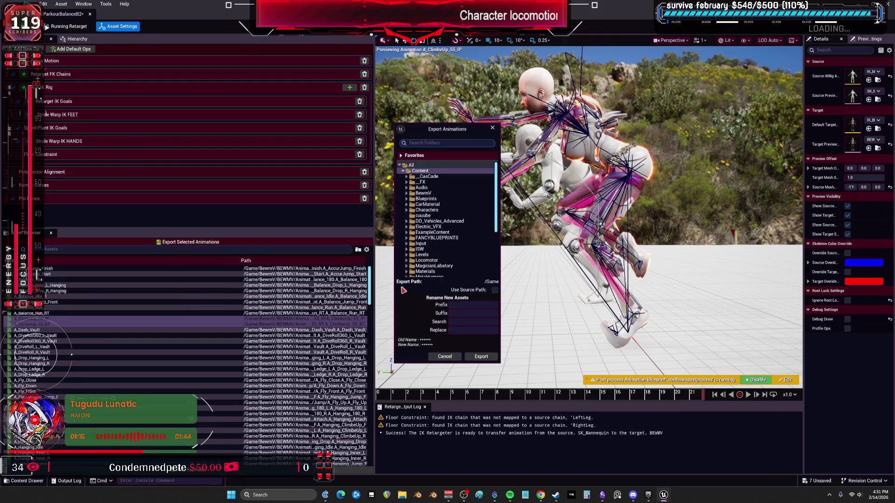
click(406, 193)
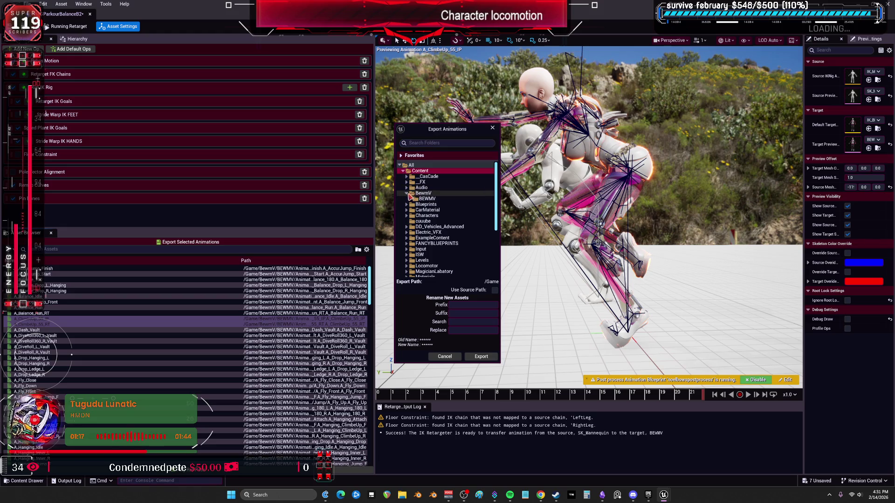
click(411, 199)
click(413, 211)
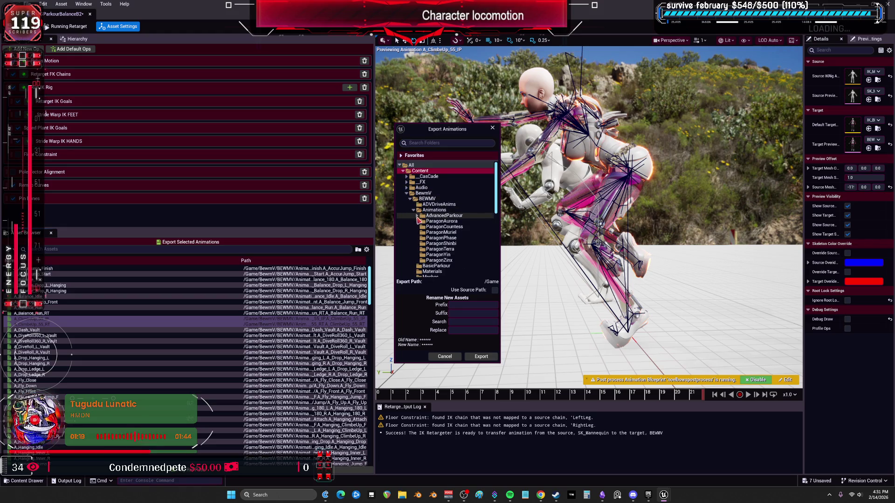
click(417, 215)
click(431, 232)
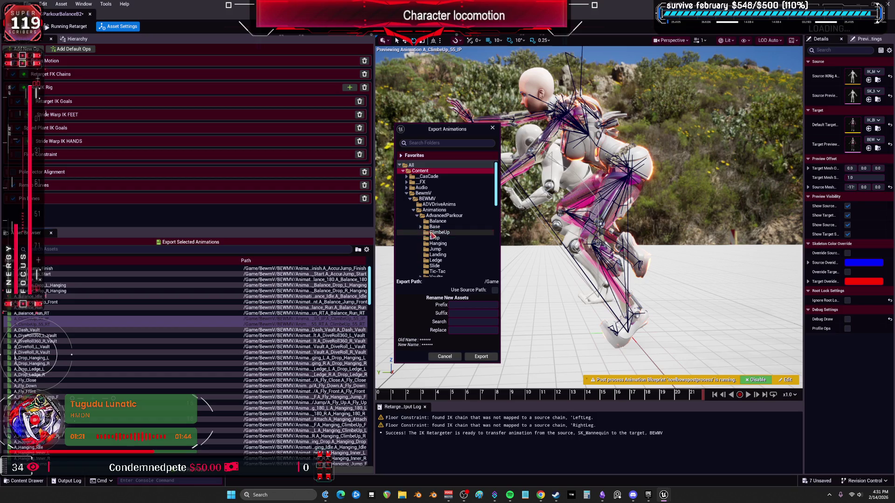
click(469, 313)
text(_V_B2)
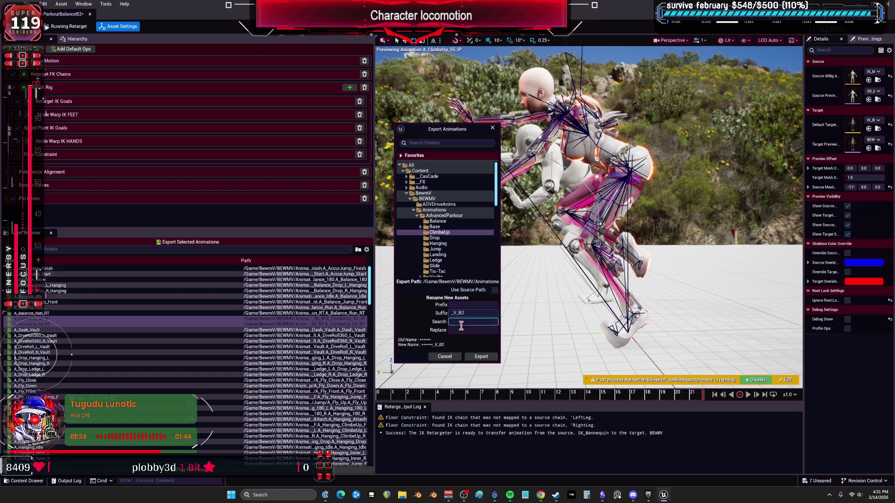
click(488, 356)
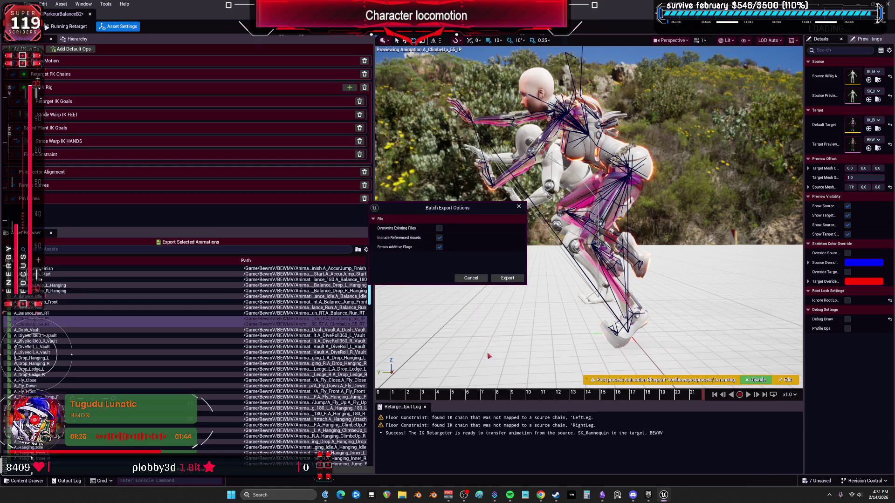
click(507, 278)
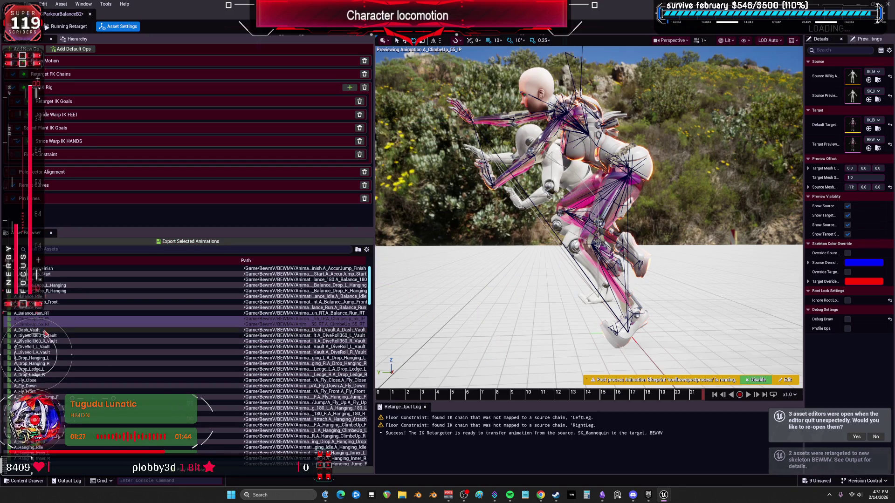
click(74, 329)
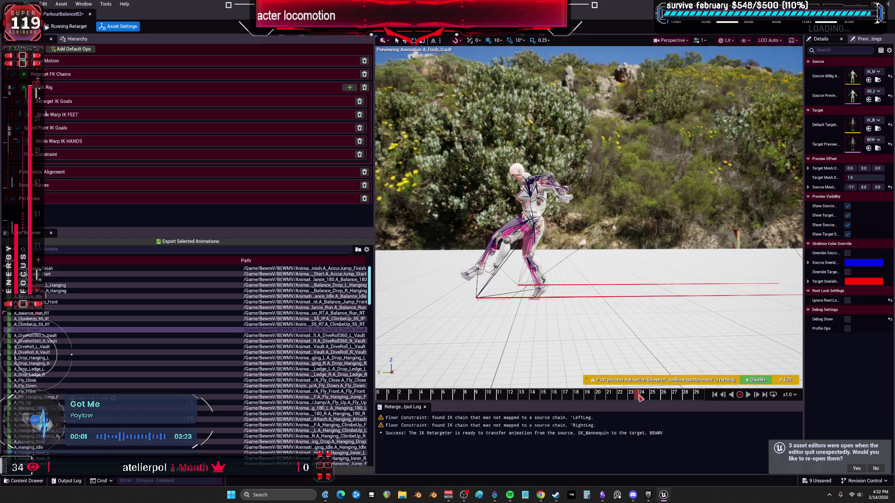
drag(640, 397, 679, 400)
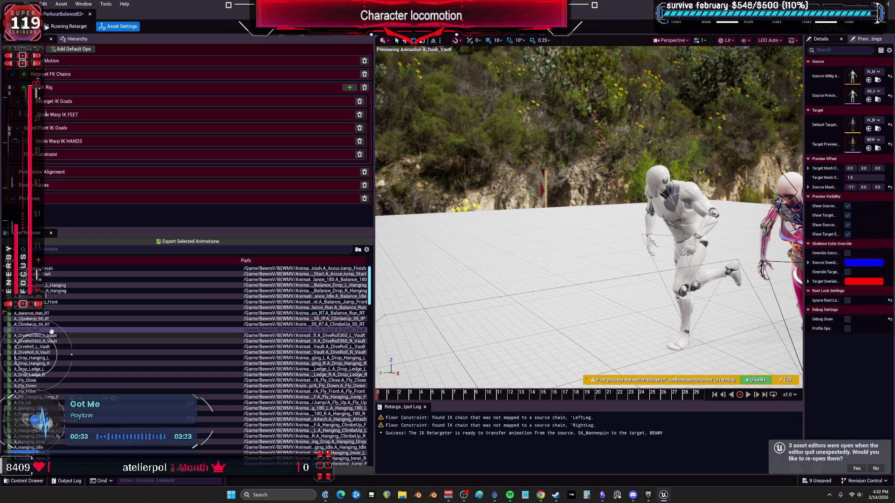
click(158, 243)
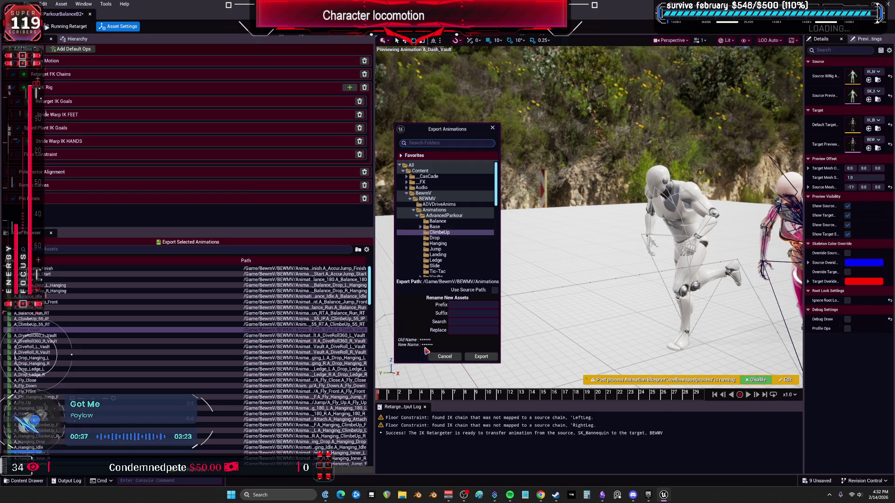
- Cancel the pending export, widen the Path column, and restart exporting the selected animations
click(444, 357)
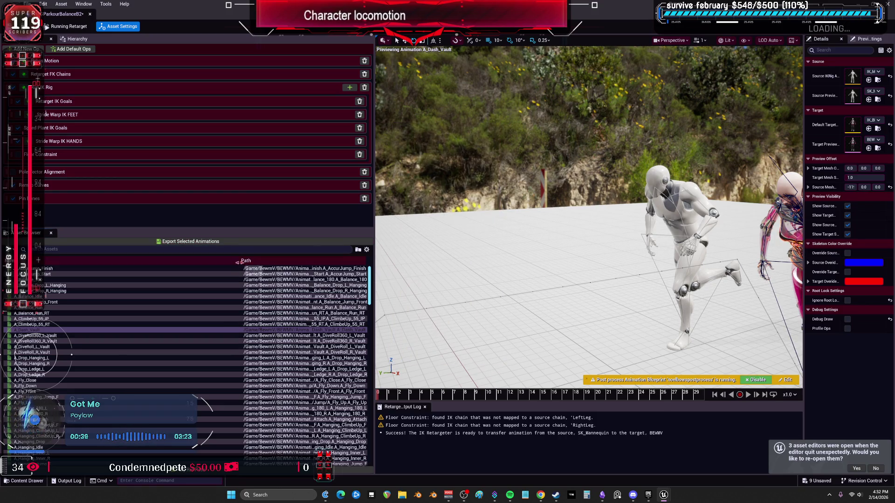
mouse_move(237, 261)
mouse_down()
mouse_move(150, 263)
mouse_move(185, 265)
mouse_move(100, 276)
mouse_up()
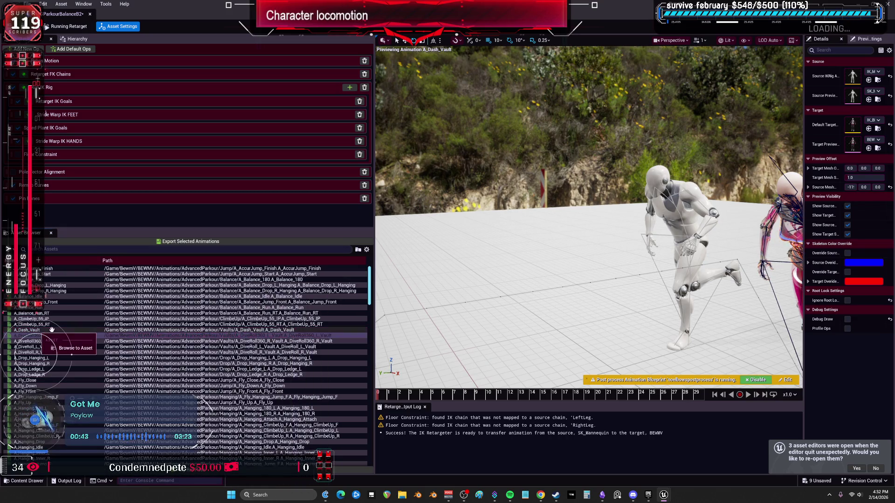
click(199, 242)
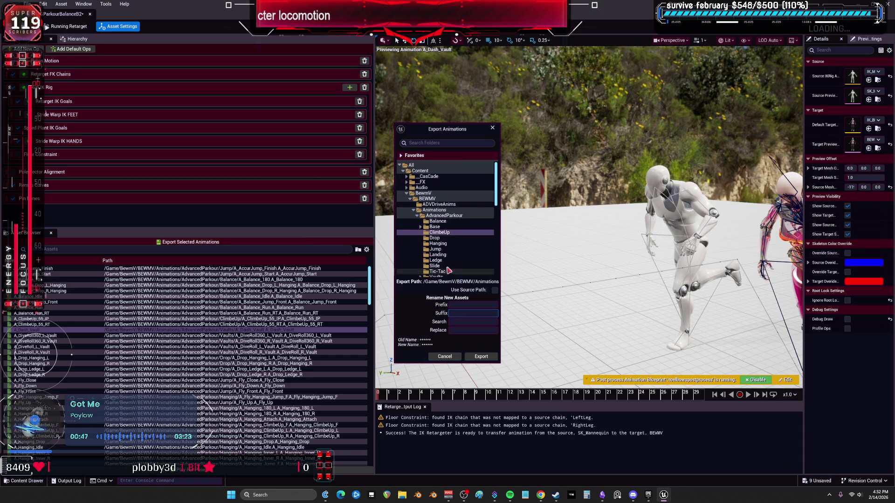
scroll(443, 267, down, 1)
scroll(422, 271, down, 3)
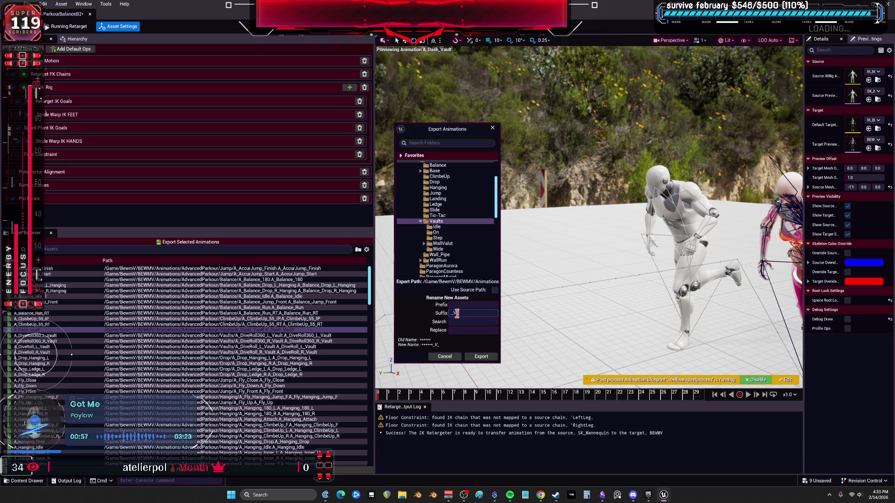
- Confirm the batch export, then preview A_DiveRoll360_L_Vault on the custom character
click(484, 357)
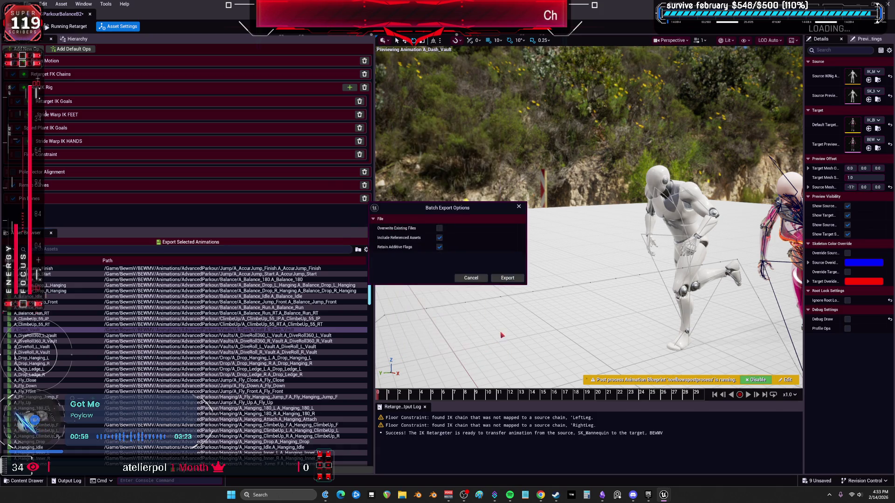
click(505, 281)
click(37, 335)
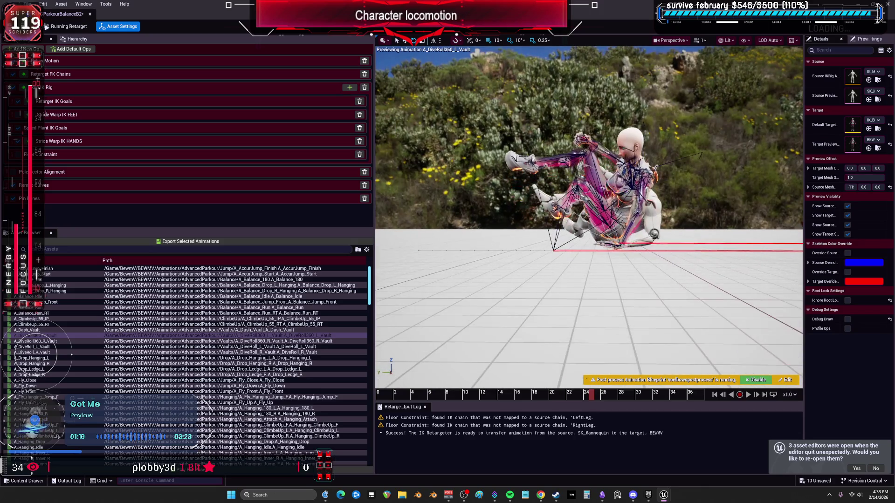
- Open the Floor Constraint op and verify LeftLeg is floor-constrained with 0.4 height offset, comparing LeftArm
drag(602, 397, 667, 397)
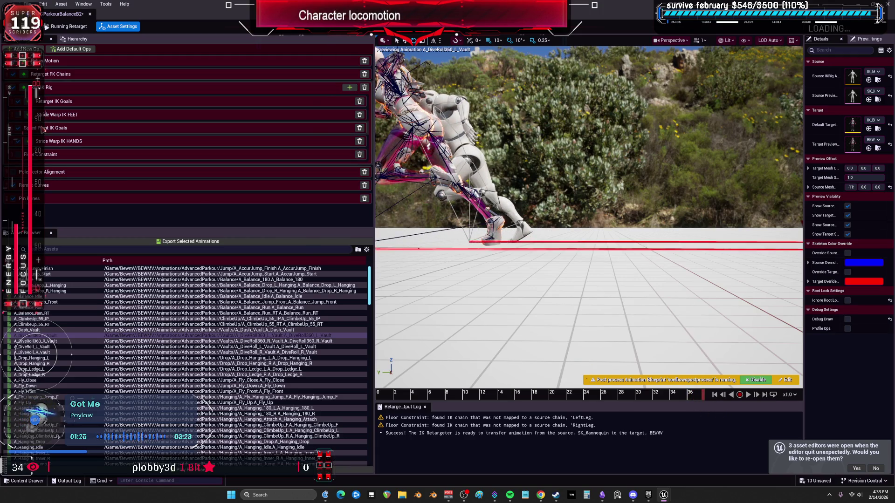
click(51, 128)
click(50, 154)
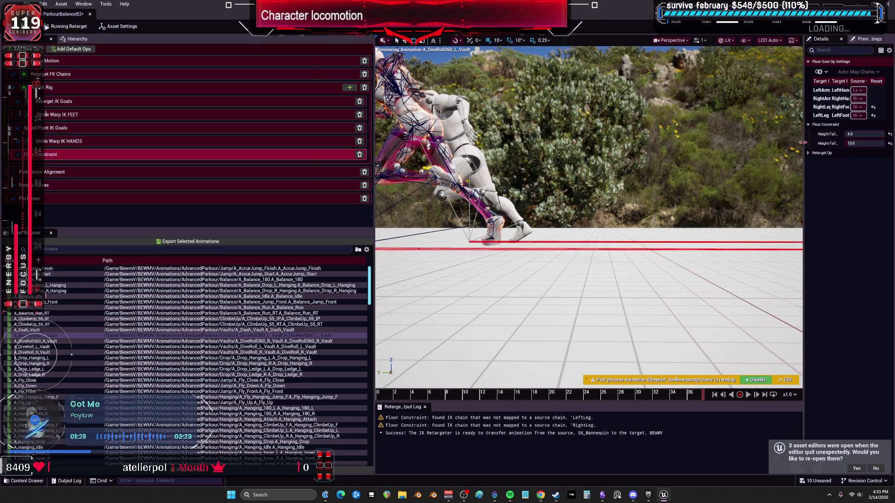
drag(807, 145, 648, 152)
click(692, 116)
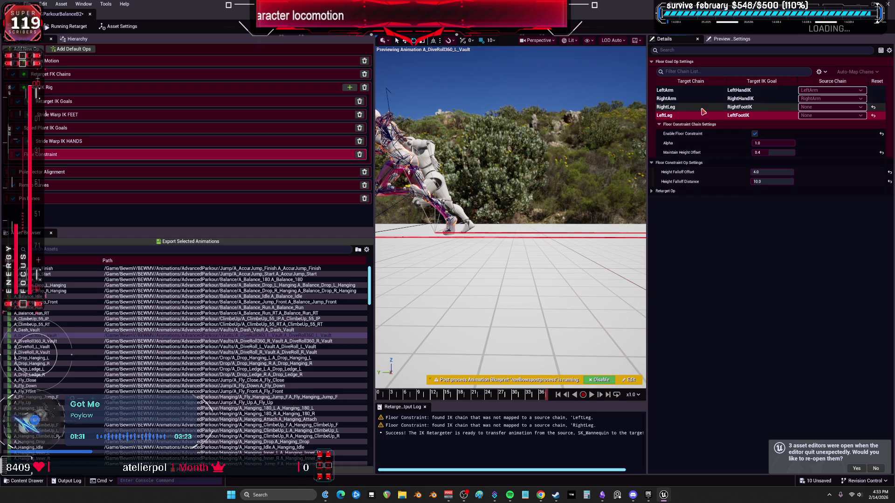
click(698, 92)
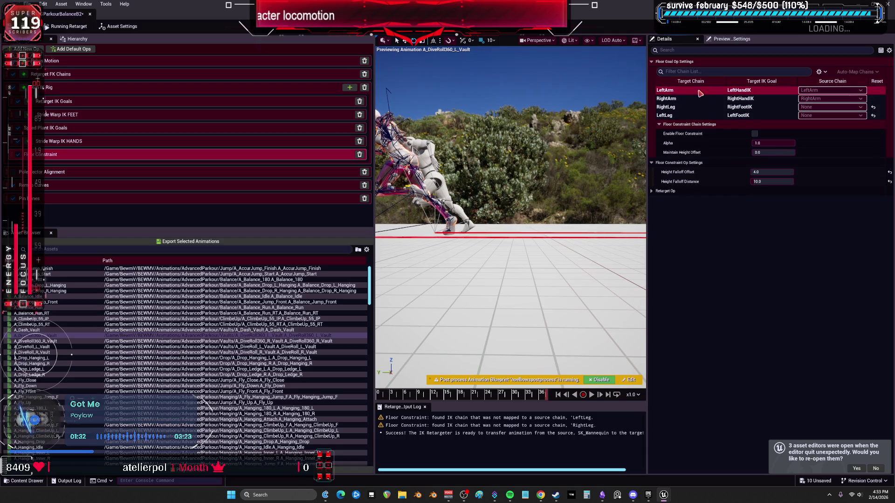
click(749, 117)
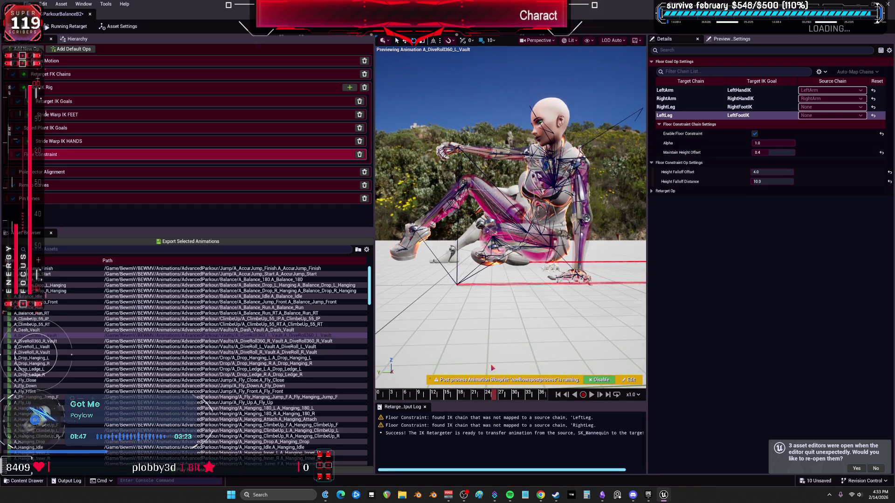
- Scrub the dive roll into the crouch around frame 33 and reselect A_DiveRoll360_L_Vault
drag(496, 399, 530, 403)
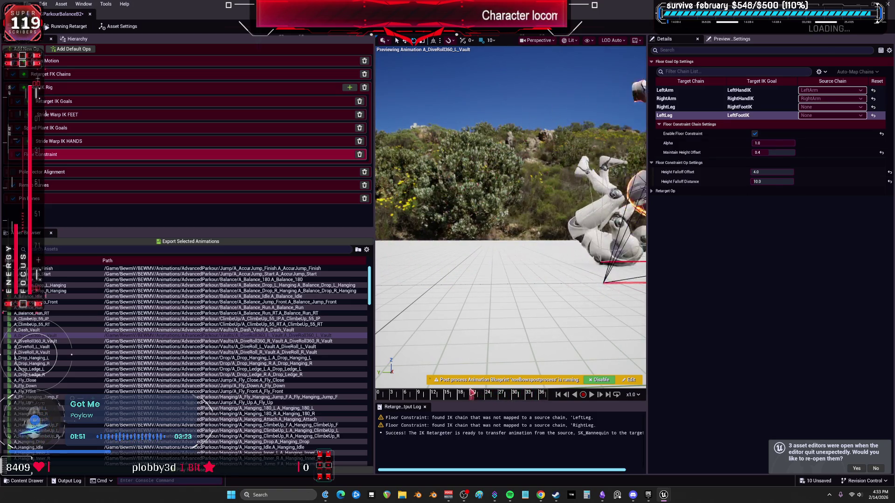
drag(480, 396, 527, 395)
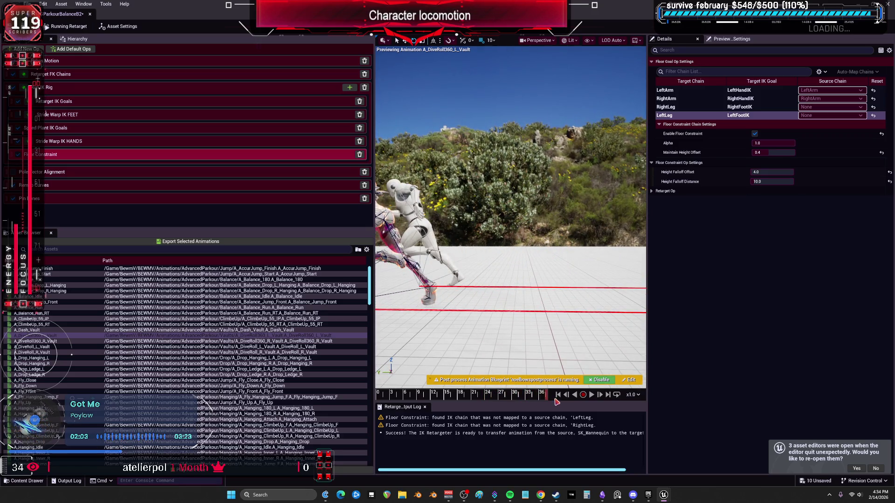
click(57, 336)
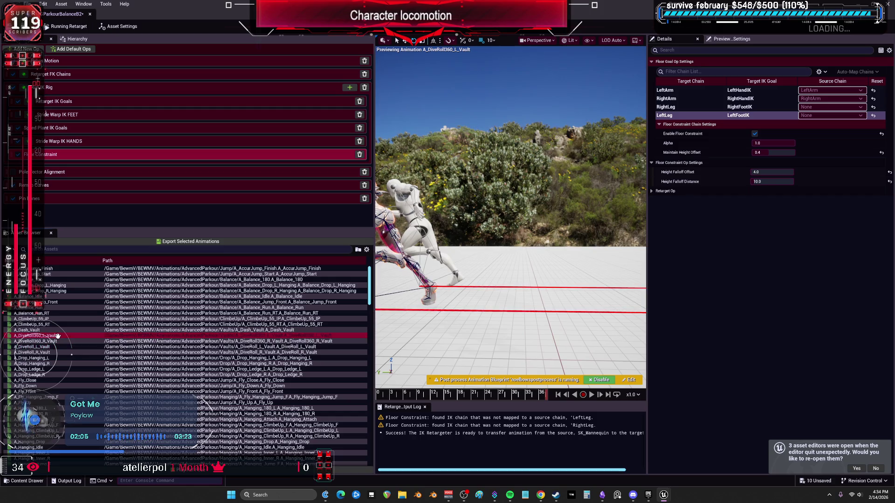
- Preview A_DiveRoll360_R, A_DiveRoll_L, A_DiveRoll360_L vaults and A_Drop_Hanging_L, then shrink the retargeter window
click(58, 341)
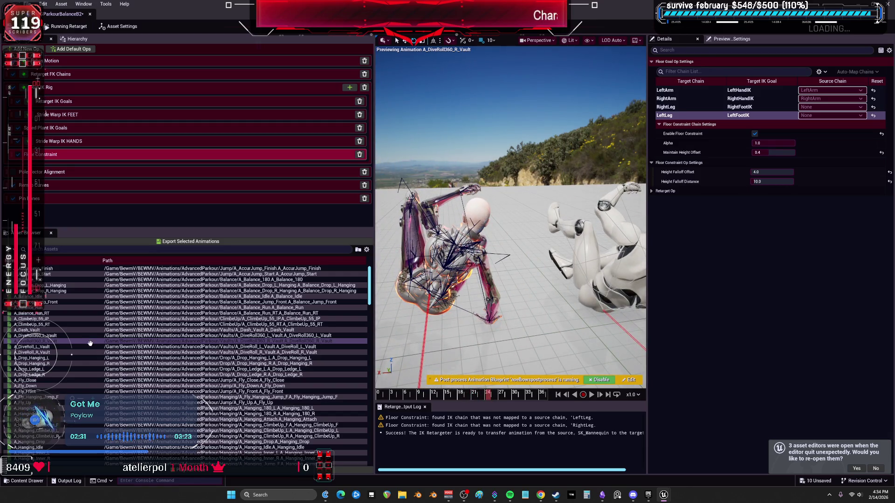
key(Down)
key(Down)
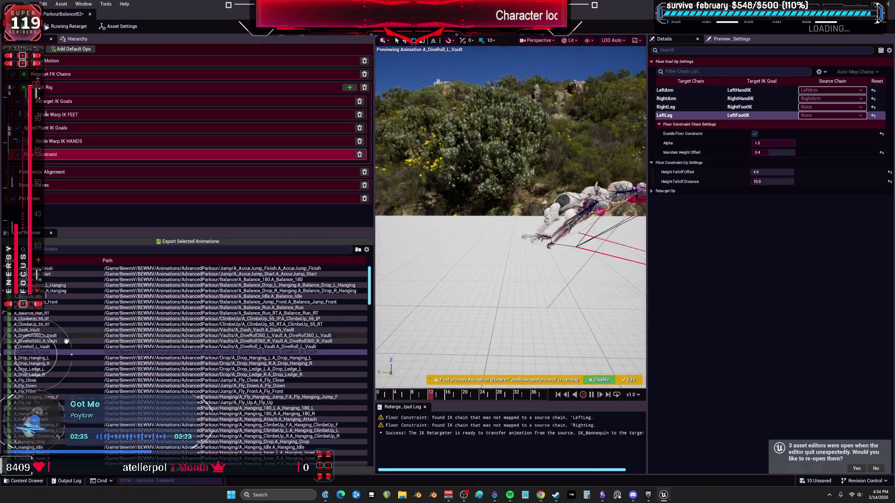
click(50, 346)
click(57, 336)
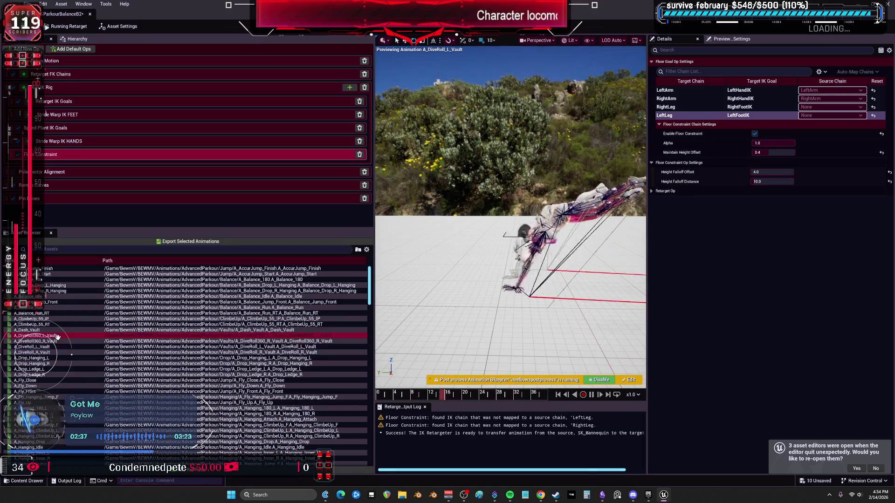
click(59, 342)
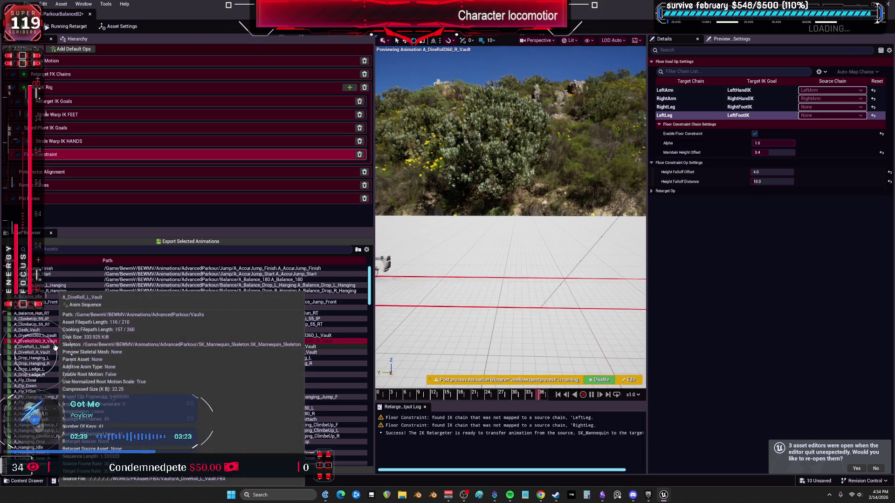
click(56, 355)
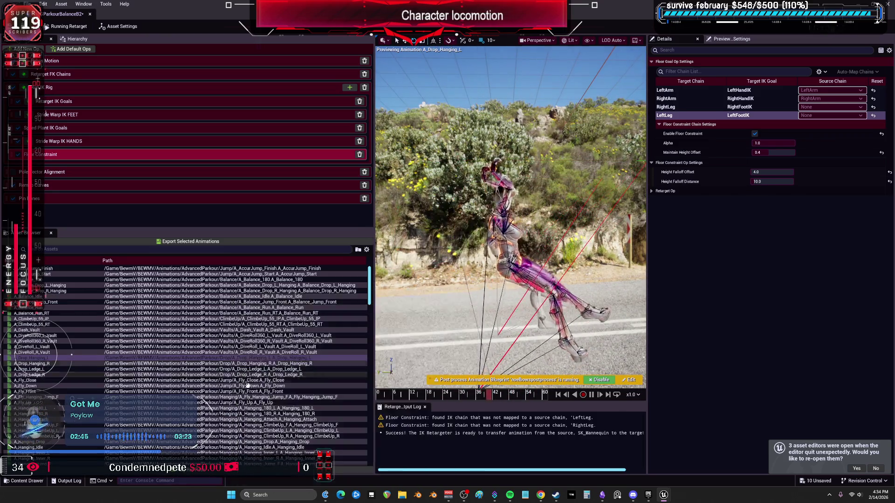
drag(261, 15, 411, 259)
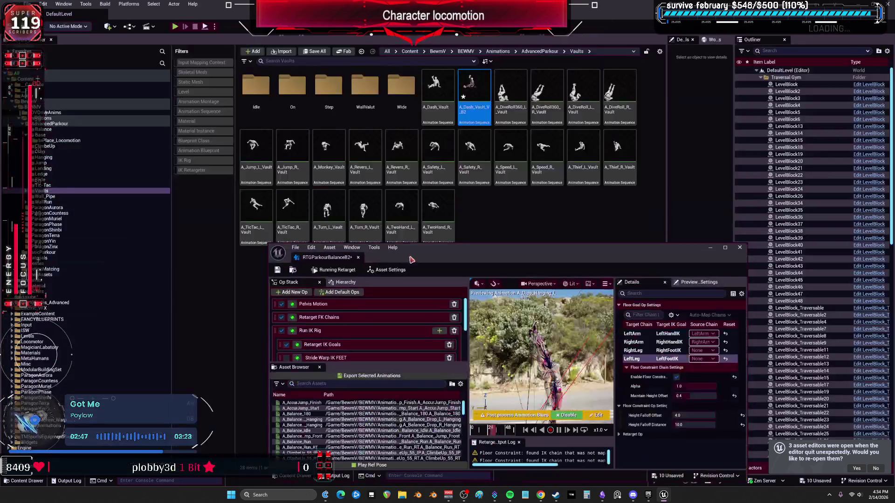
- Preview A_Drop_Ledge_R and A_Fly_Close from the Drop folder, resizing the retargeter window between them
click(41, 152)
double_click(495, 253)
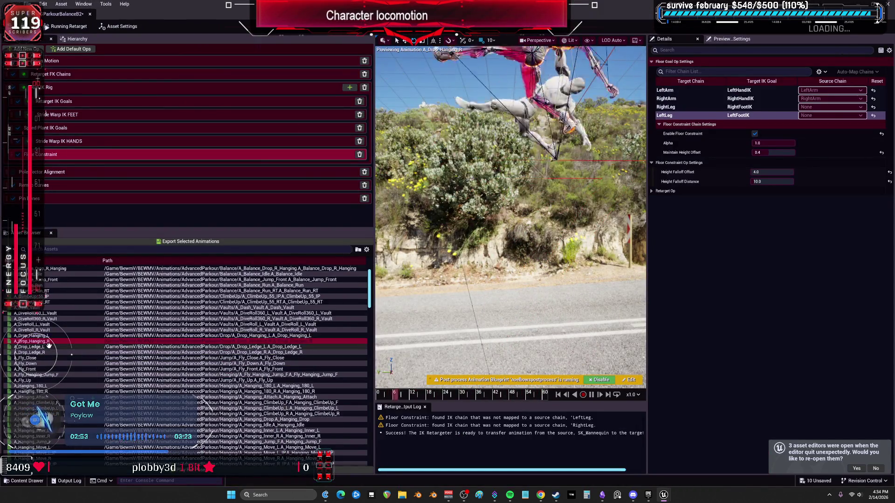
click(43, 352)
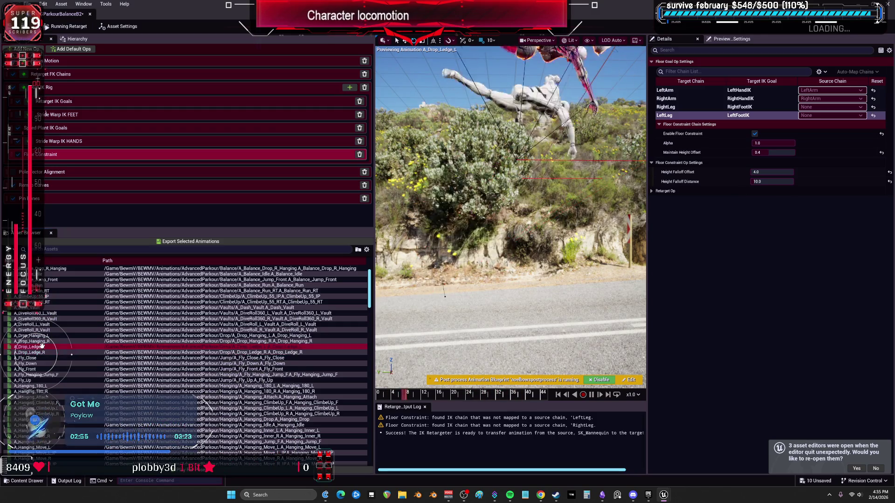
drag(508, 3, 464, 230)
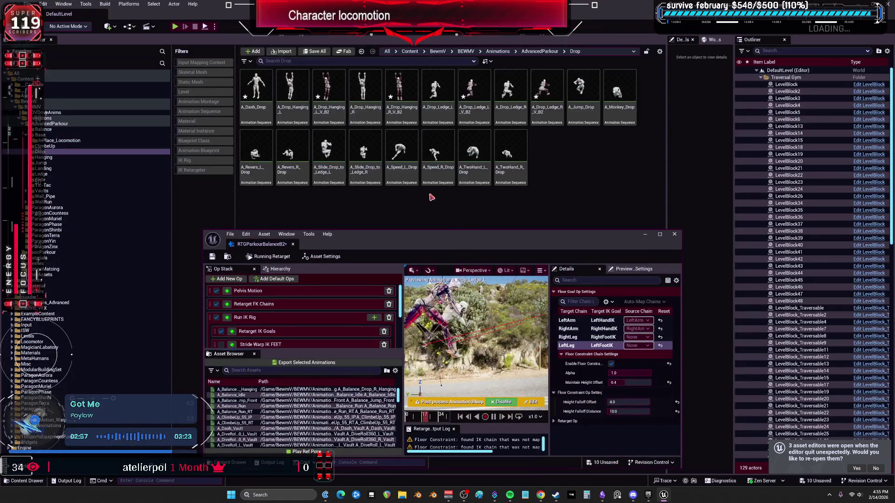
double_click(481, 233)
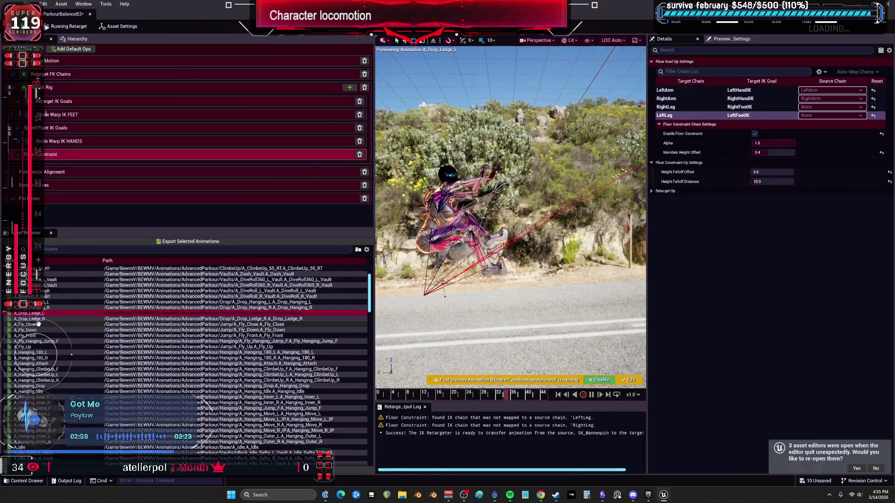
click(40, 325)
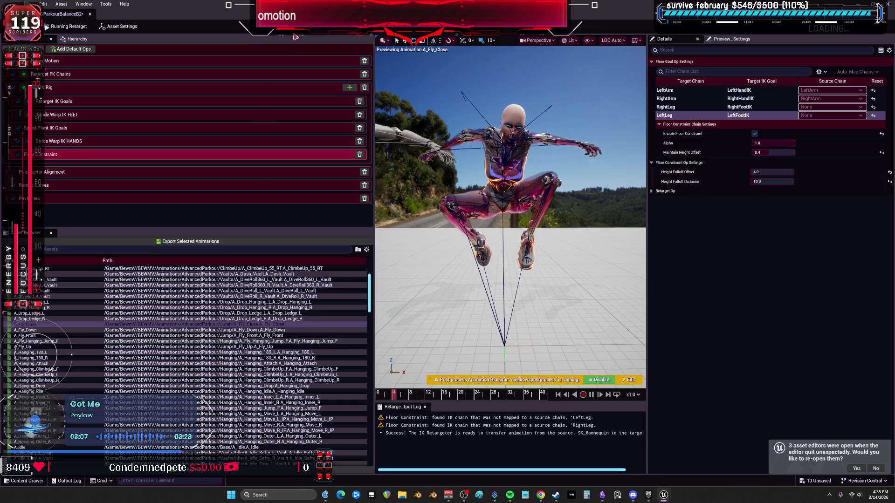
drag(294, 39, 507, 271)
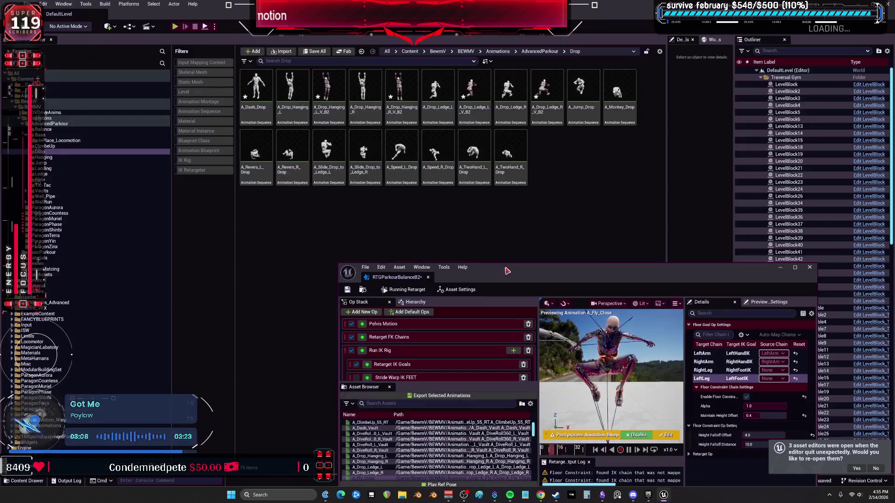
- Preview A_Fly_Up and A_Fly_Hanging_Jump_F from the Jump folder with the camera moved closer
click(47, 162)
drag(480, 268, 145, 1)
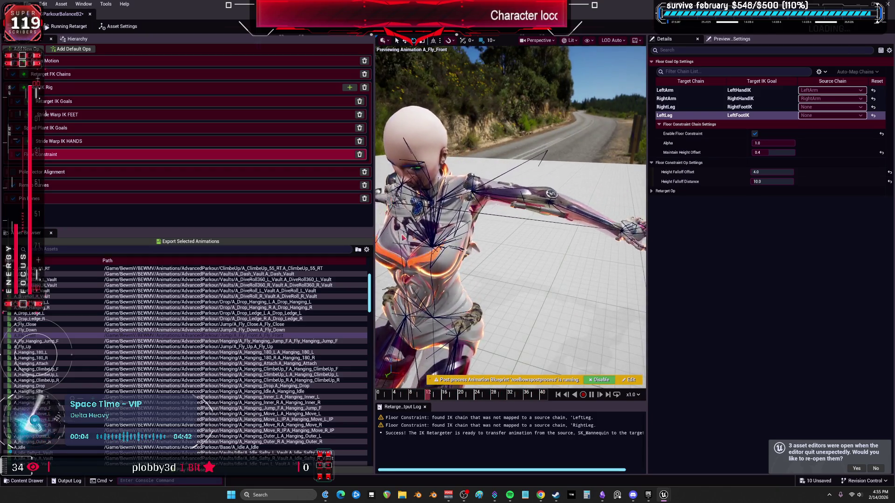
click(69, 346)
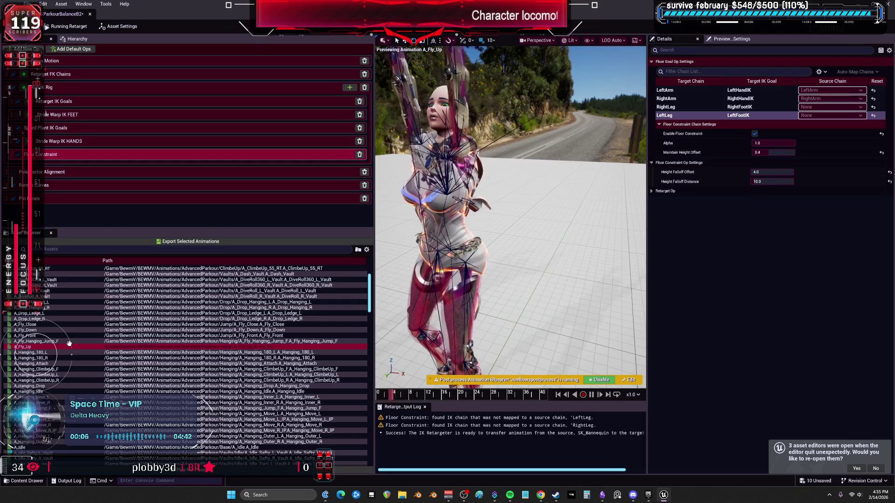
click(65, 341)
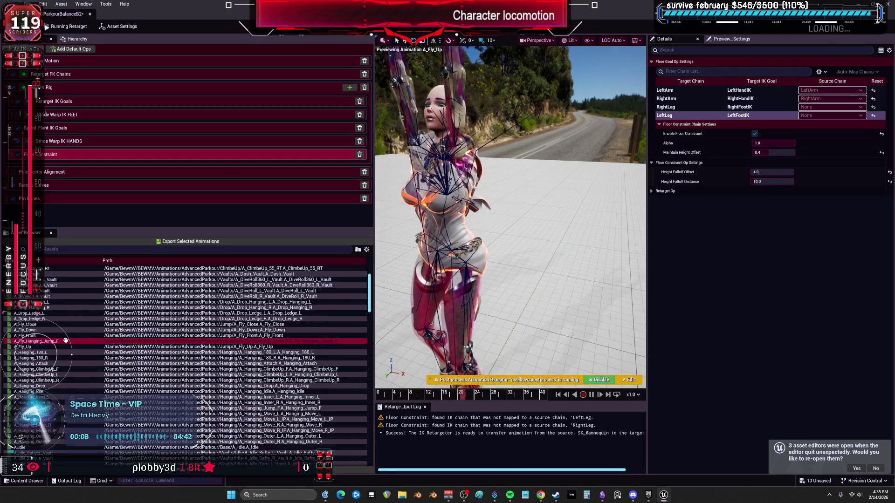
drag(515, 243, 508, 177)
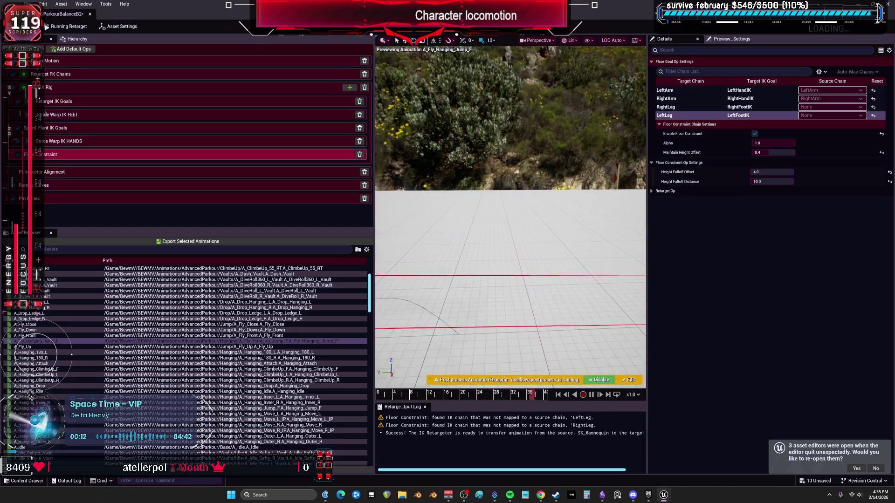
key(Down)
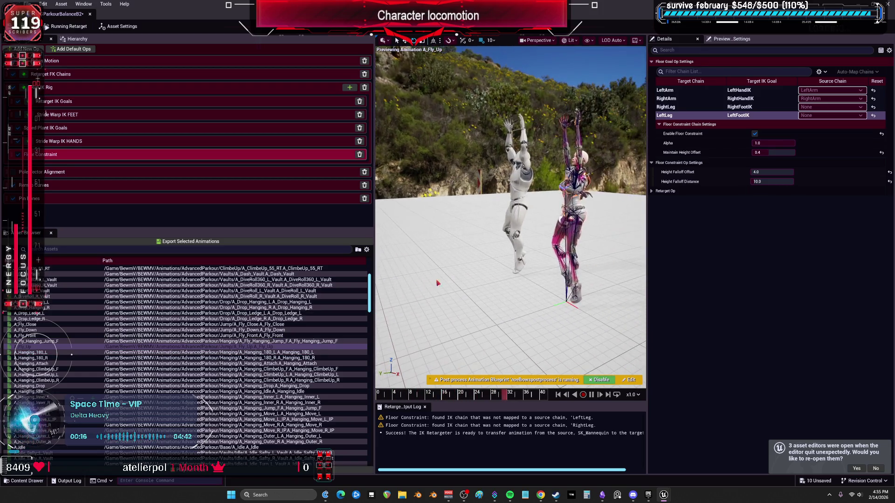
- Preview A_Hanging_180_L, Attach, ClimbeUp_F/L/R, Drop and Inner_L/R, watching the character's legs
click(47, 353)
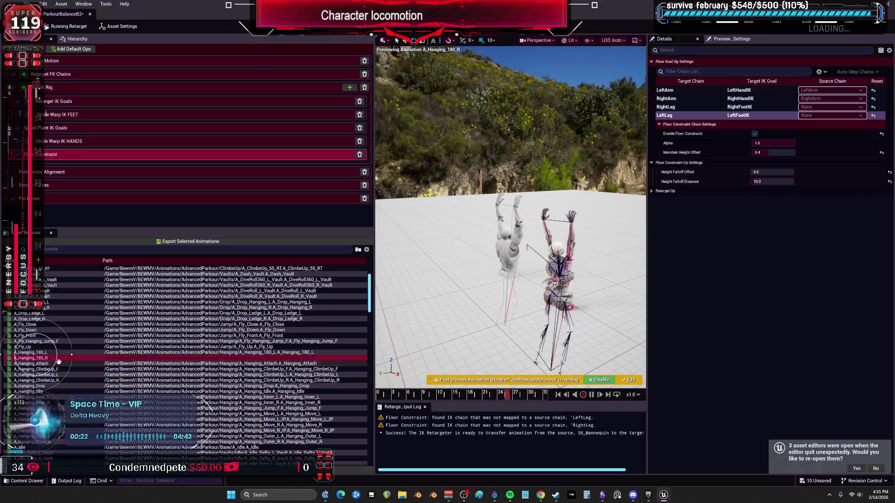
click(54, 363)
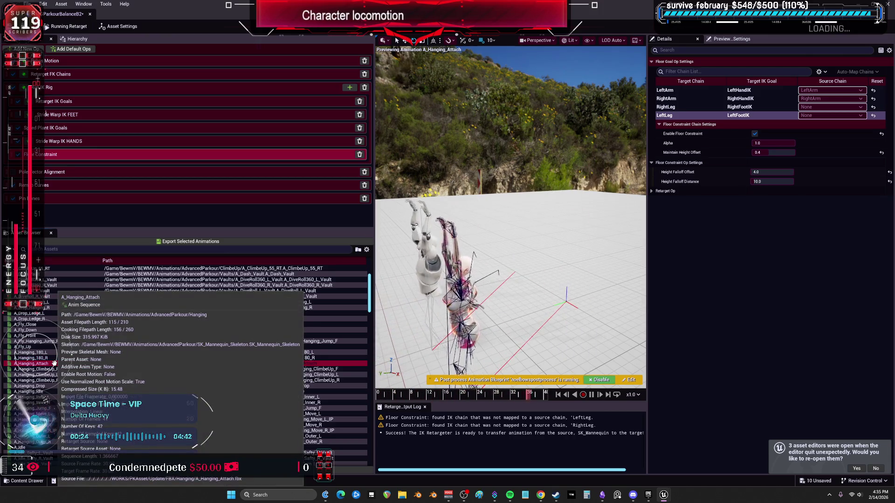
click(55, 369)
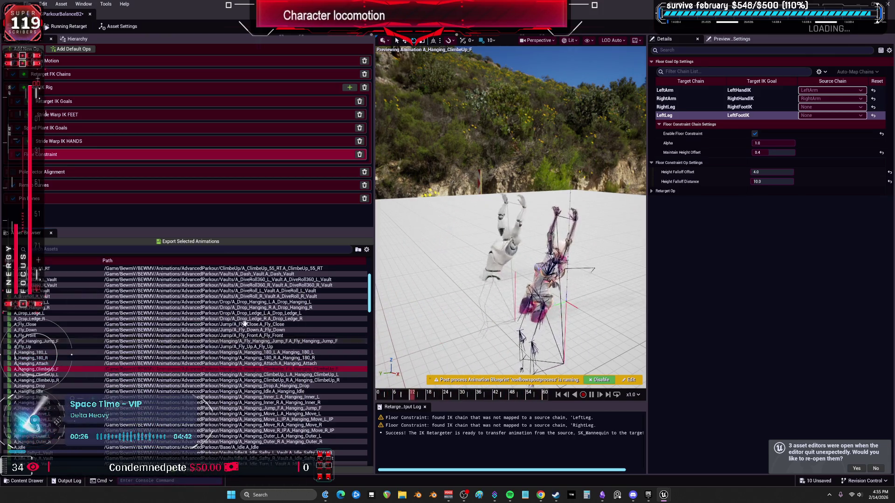
drag(536, 233, 615, 233)
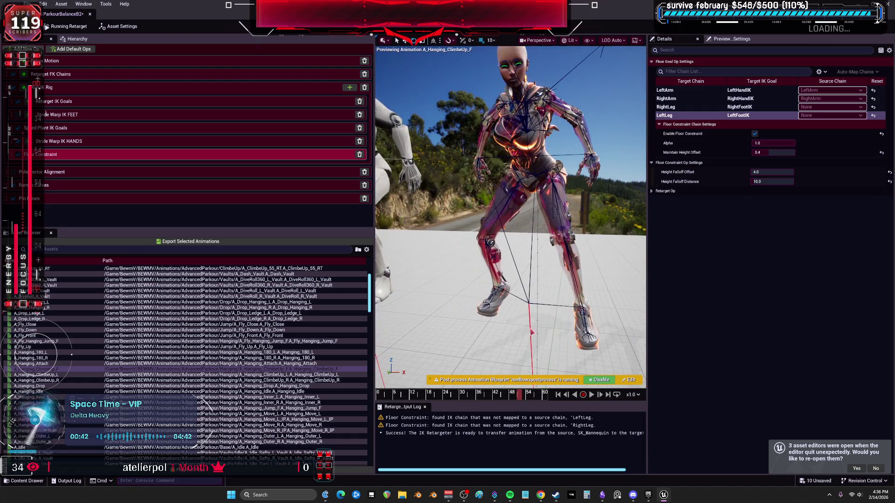
click(67, 374)
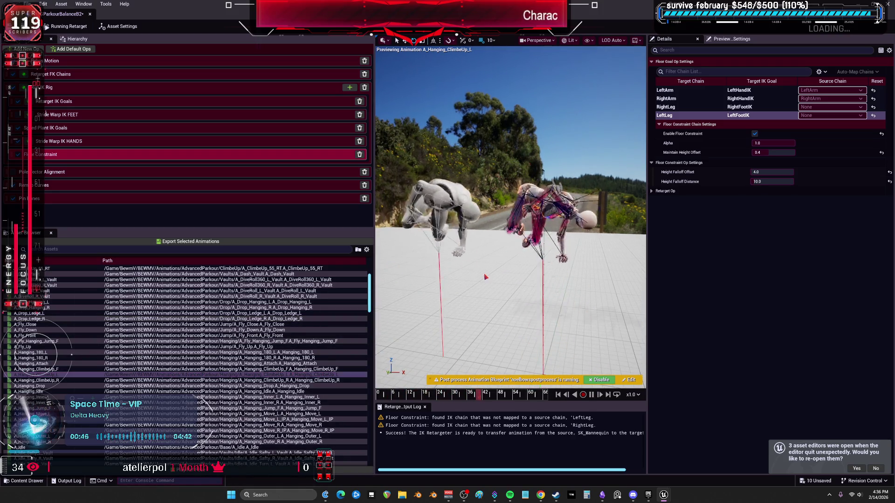
click(54, 380)
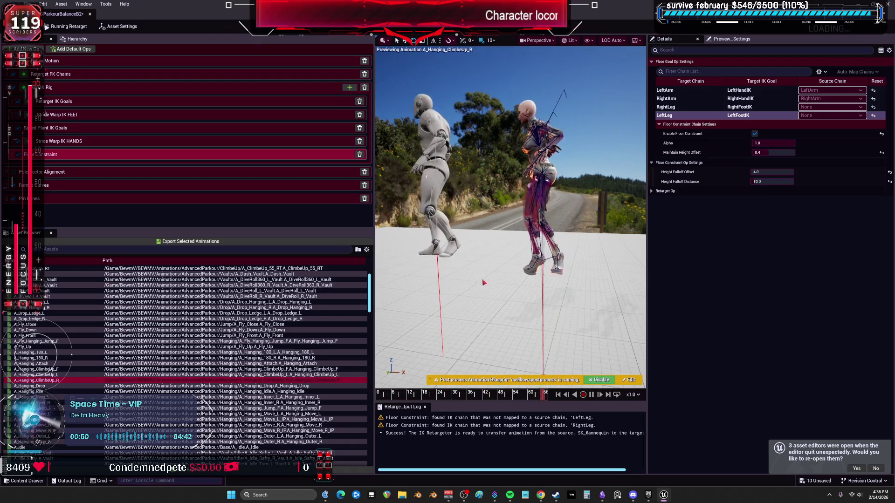
click(65, 385)
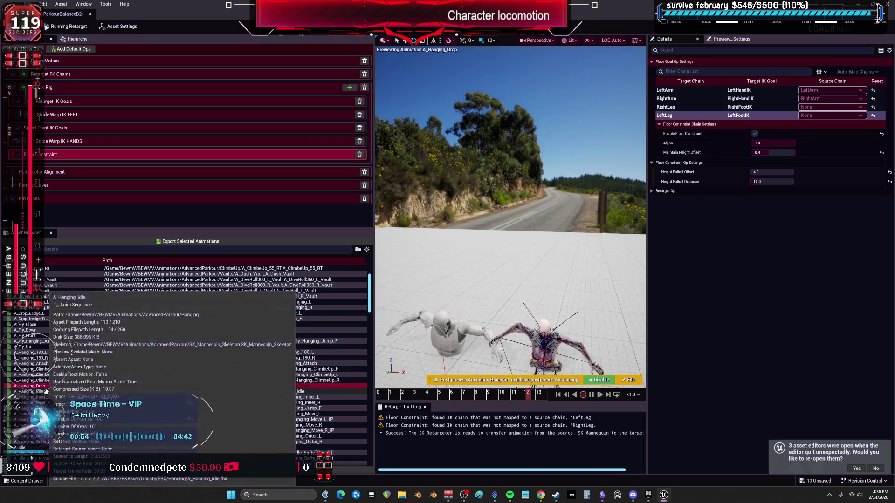
click(47, 397)
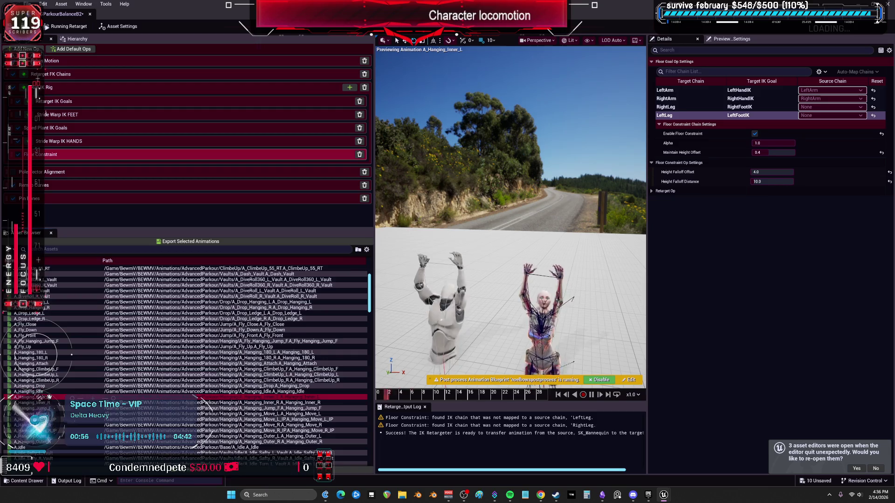
click(48, 403)
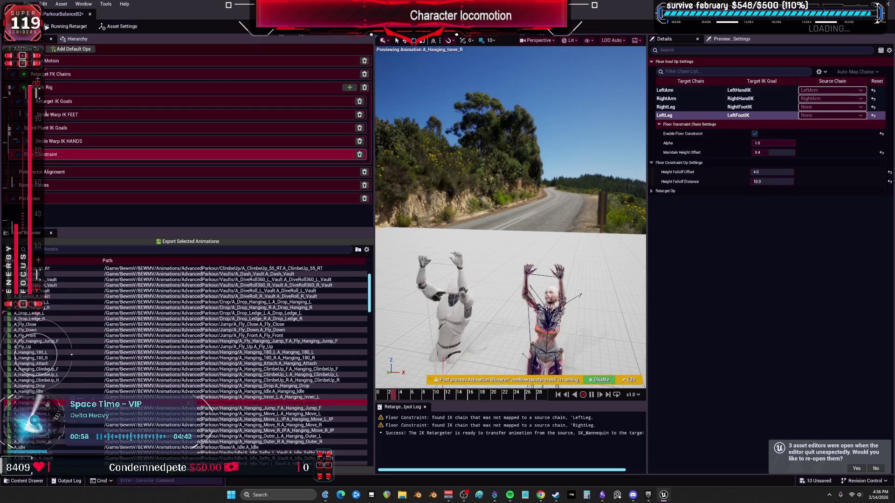
- Preview A_Hanging_Move_R and finish on A_Hanging_Outer_R
click(50, 412)
scroll(50, 413, down, 3)
click(54, 391)
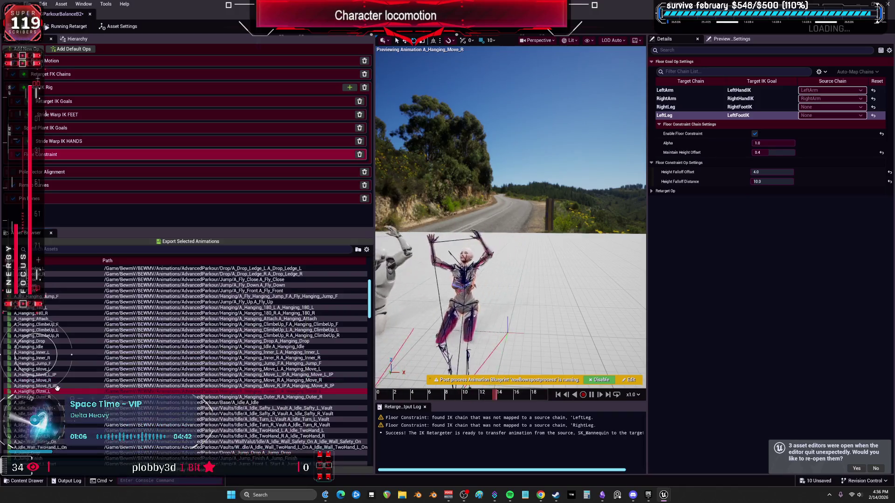
mouse_move(55, 387)
click(53, 396)
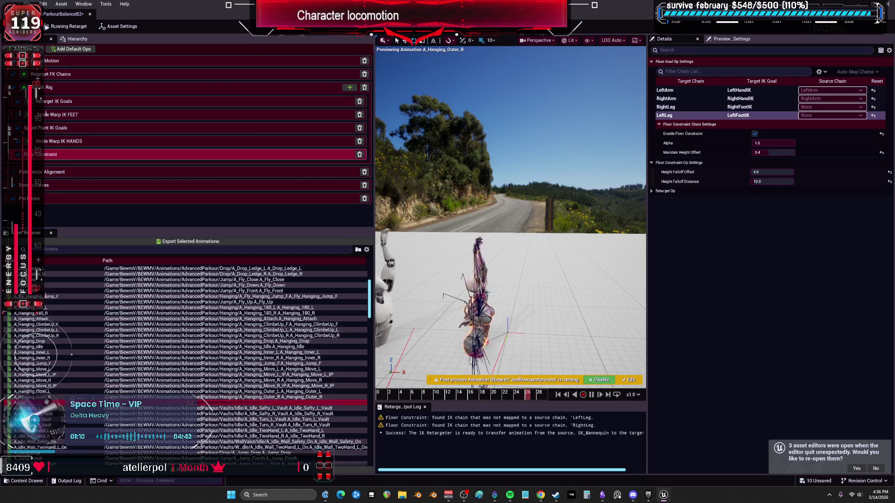
scroll(224, 410, down, 3)
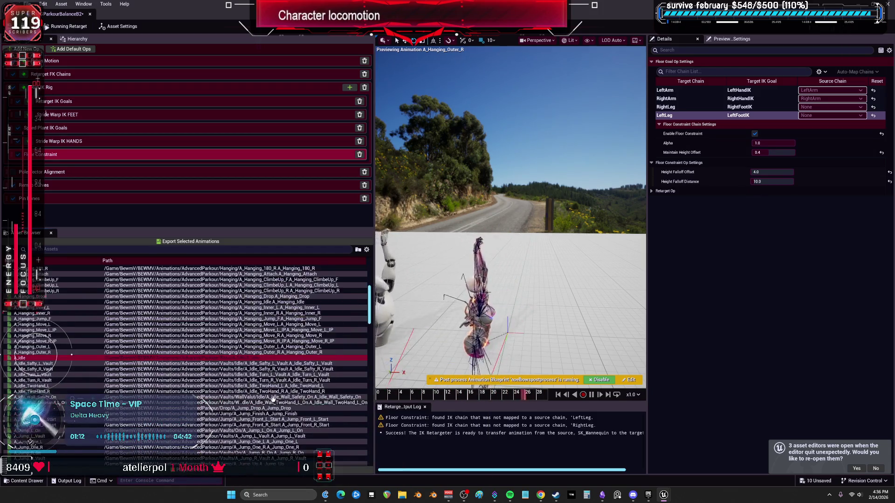
scroll(87, 378, up, 2)
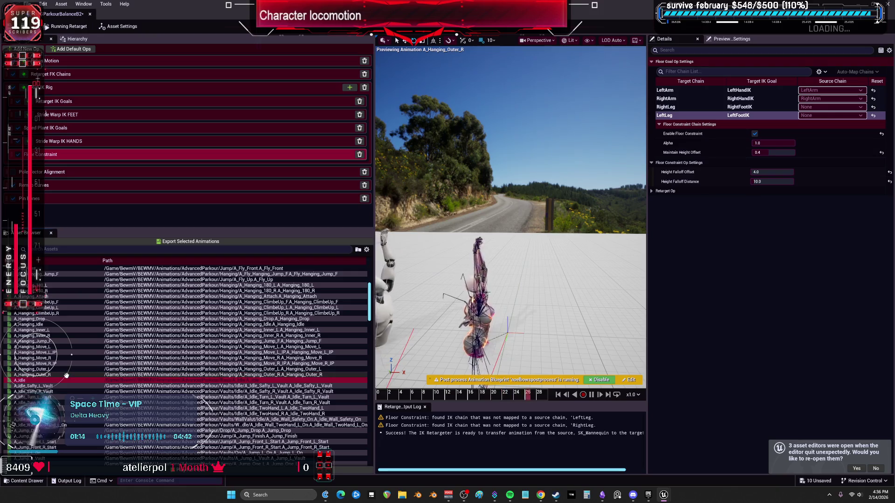
scroll(60, 327, up, 2)
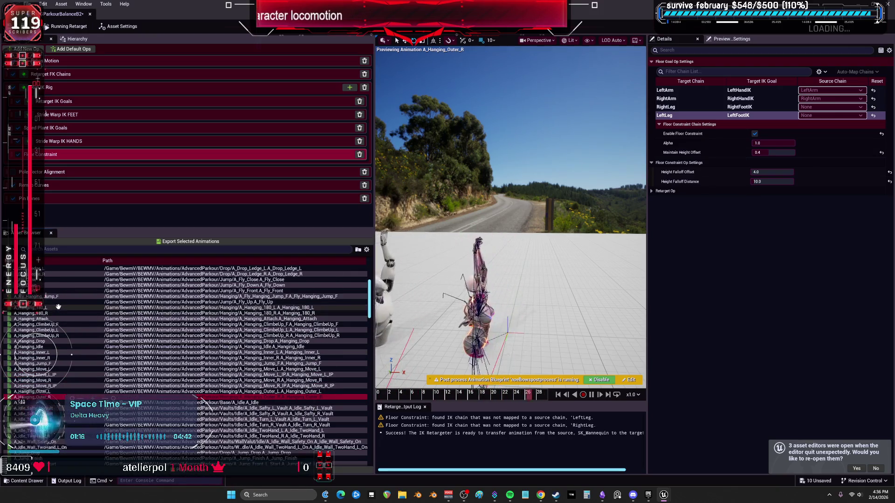
scroll(59, 307, up, 2)
- Select a range of Fly and Hanging animations and deselect two ClimbeUp rows
shift+click(35, 308)
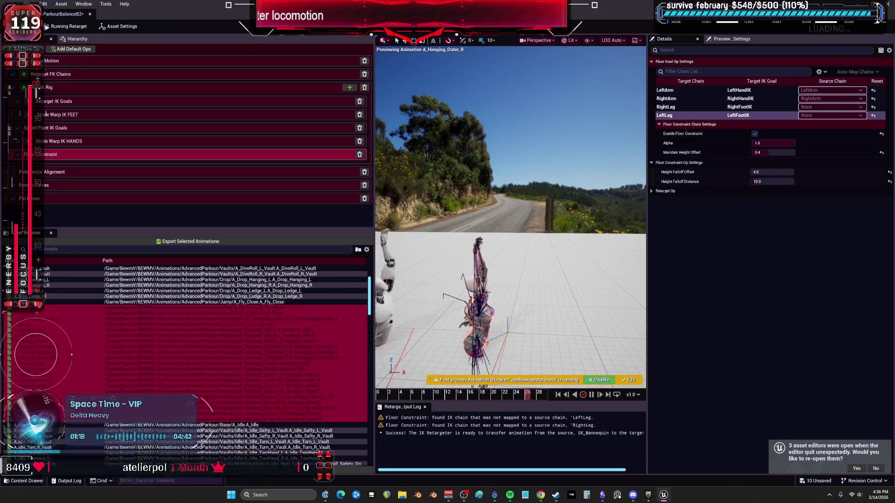
mouse_move(135, 343)
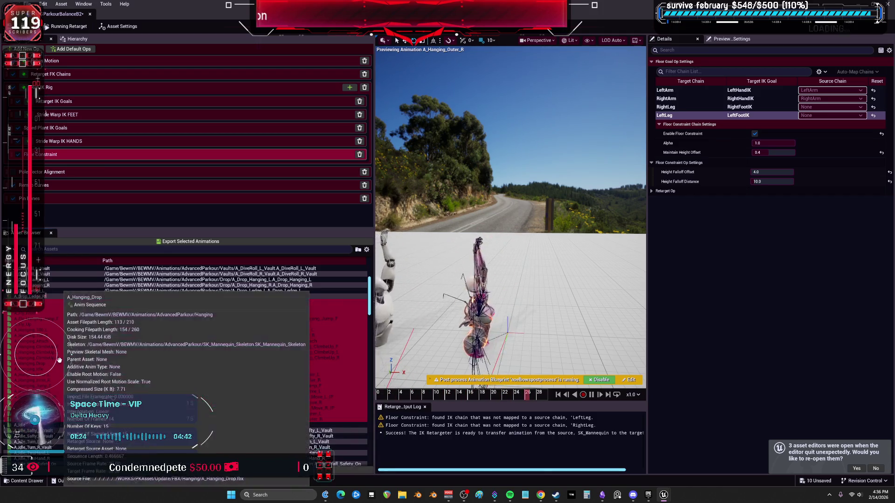
ctrl+click(46, 357)
ctrl+click(49, 352)
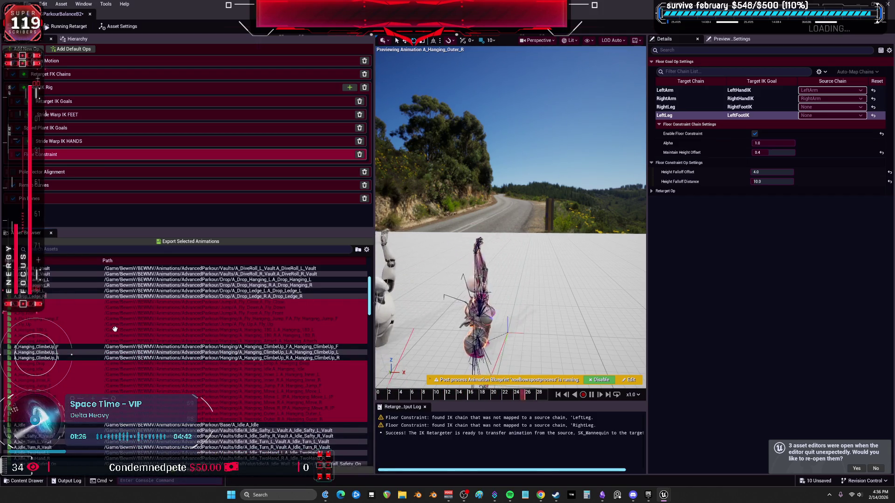
- Preview A_Fly_Front, A_Fly_Up, A_Hanging_180_R and A_Idle_Safty_L_Vault individually
click(38, 308)
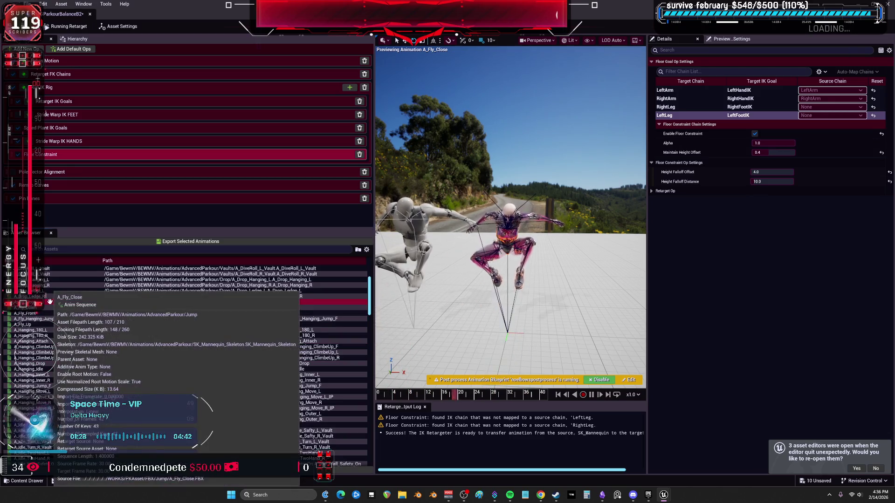
click(39, 314)
click(47, 319)
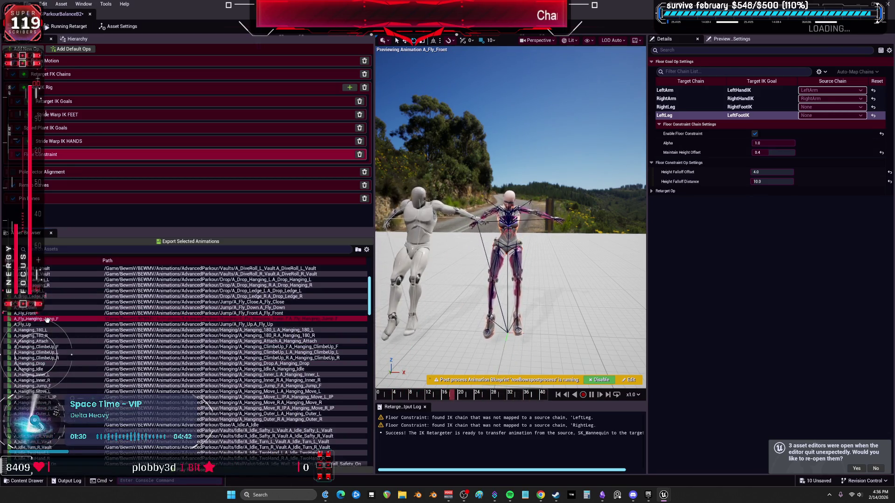
click(44, 325)
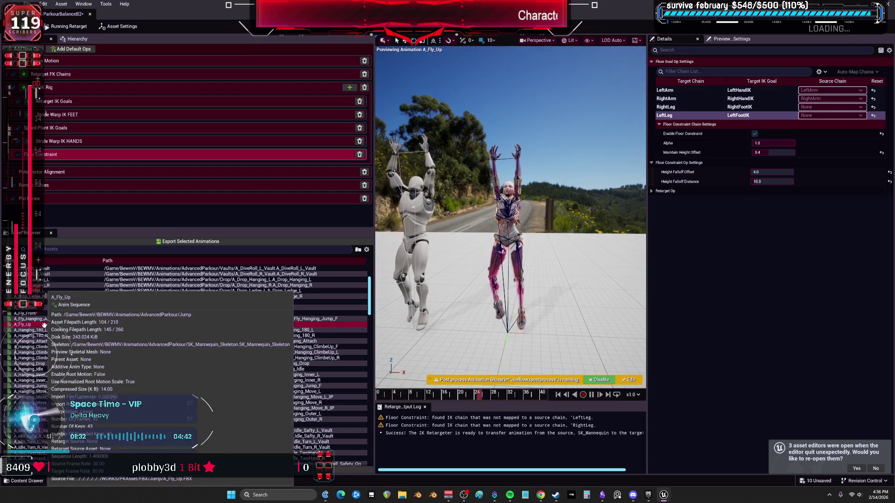
click(48, 330)
click(47, 335)
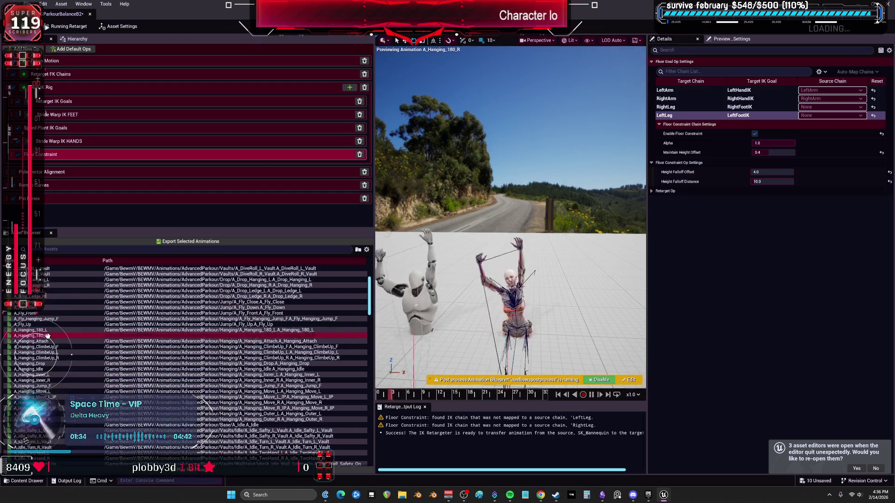
click(47, 341)
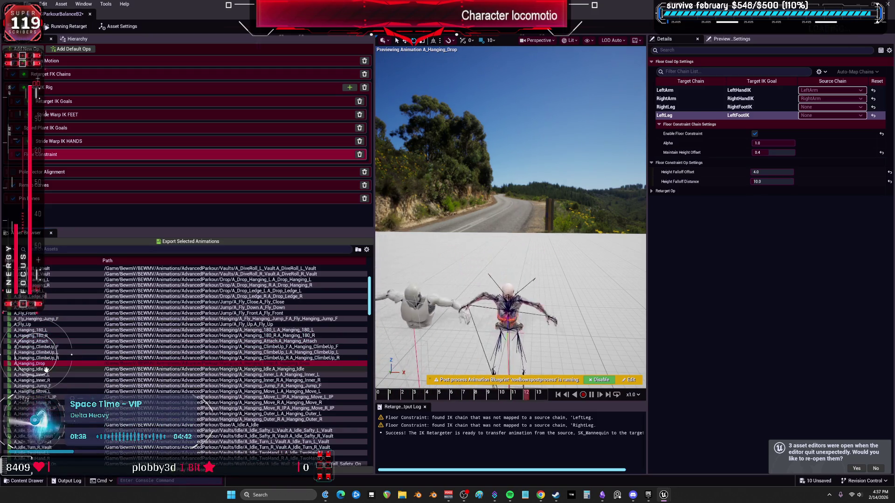
key(Down)
key(Down)
key(Down)
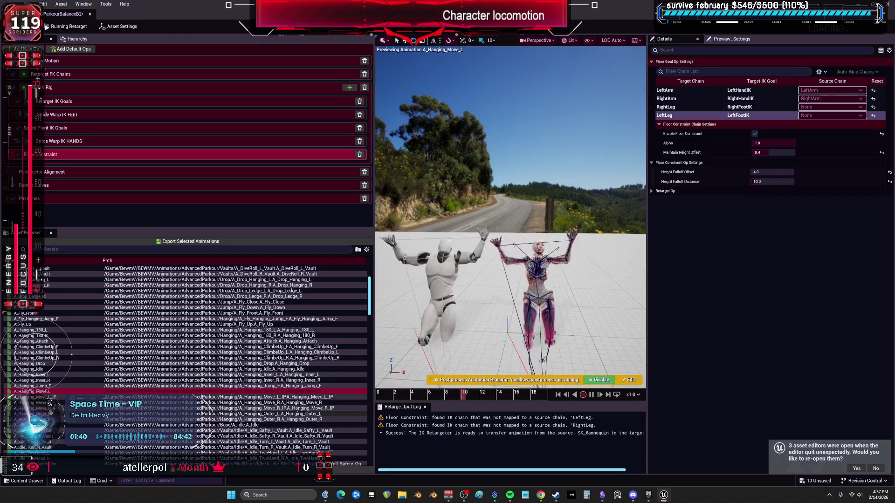
key(Down)
key(Down)
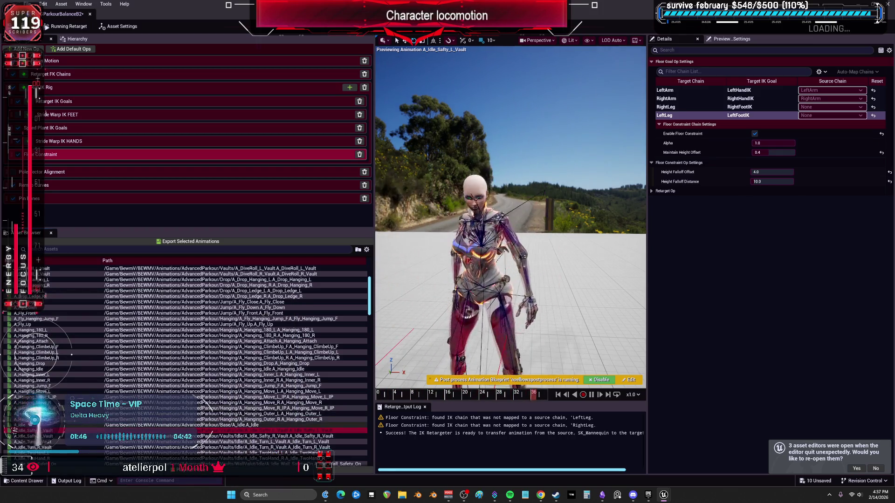
key(Up)
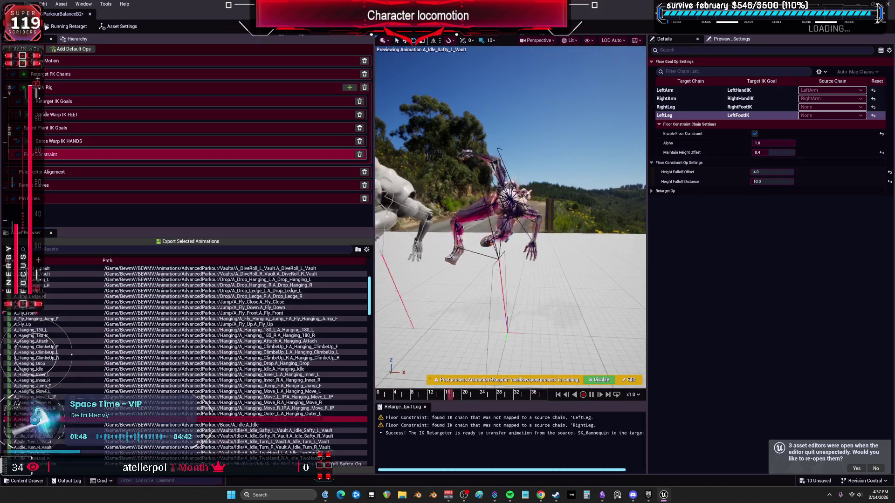
- Select A_Hanging_180_L to A_Hanging_Outer_R minus the three ClimbeUp rows and export with suffix _V_B
click(47, 330)
shift+click(59, 417)
ctrl+click(47, 358)
ctrl+click(47, 352)
ctrl+click(47, 346)
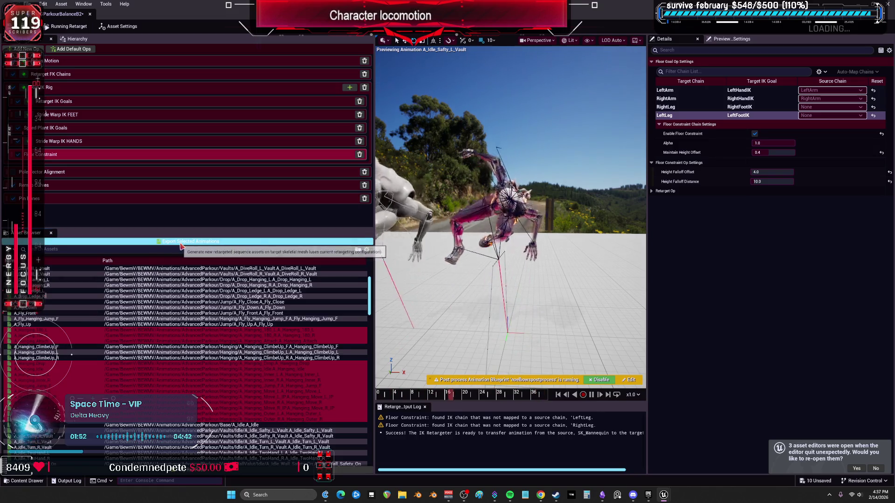
click(181, 245)
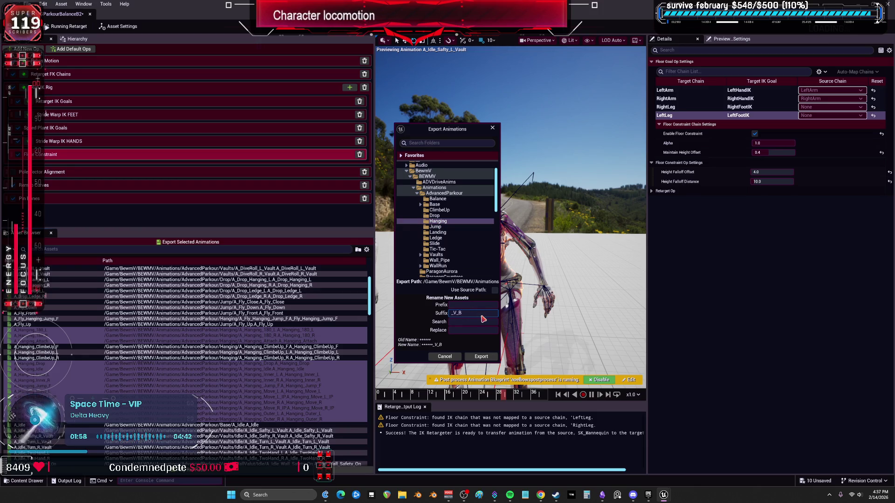
click(482, 357)
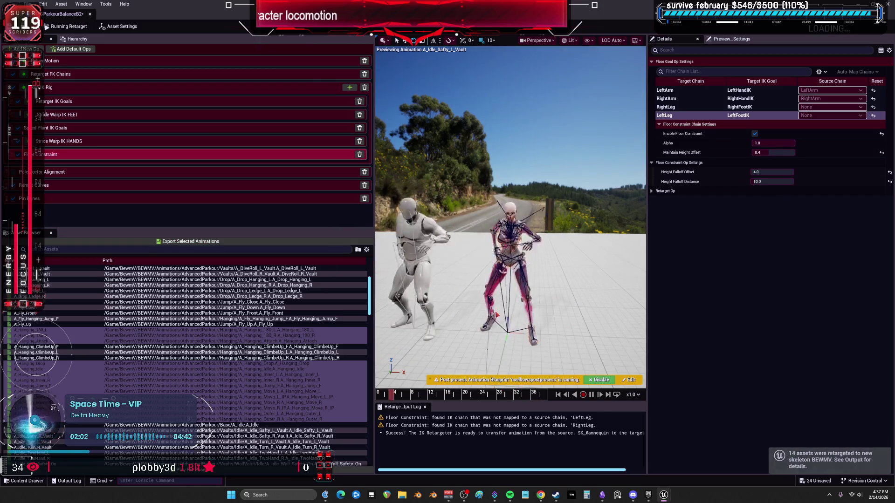
scroll(88, 357, down, 6)
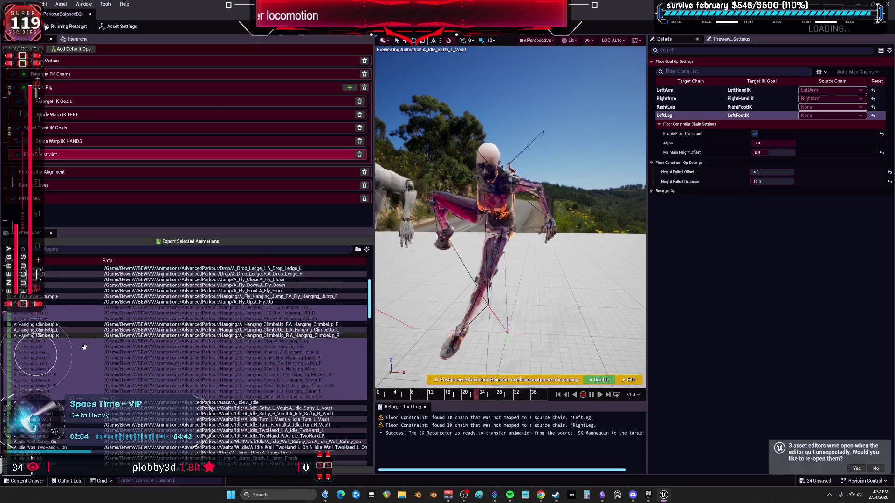
- Preview A_Idle, A_Idle_Safty_L_Vault and A_Idle_Safty_R_Vault, pausing playback to inspect them
click(30, 324)
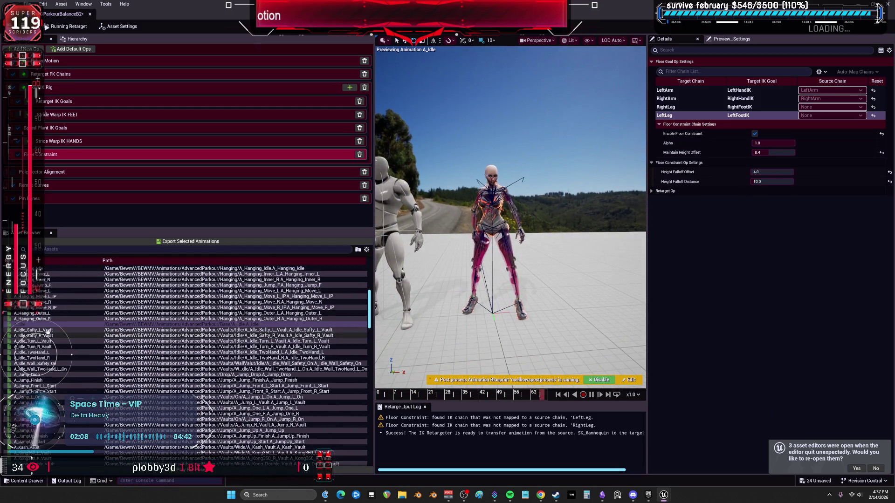
click(46, 331)
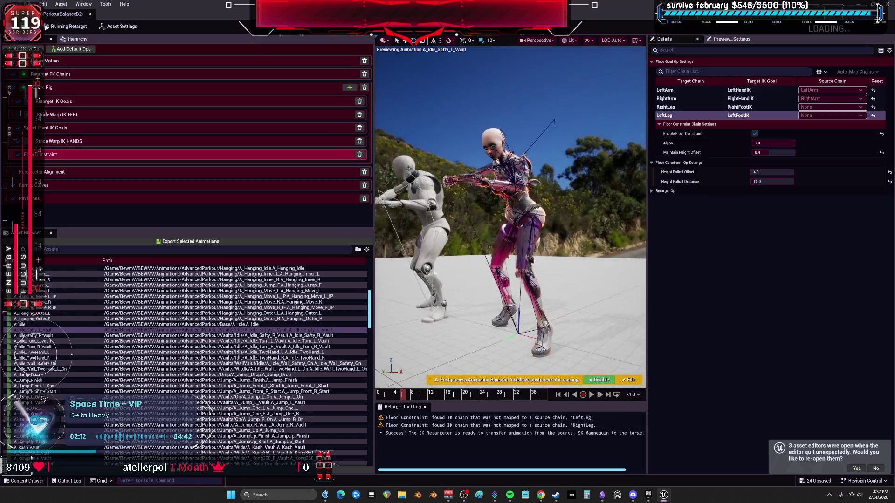
click(402, 394)
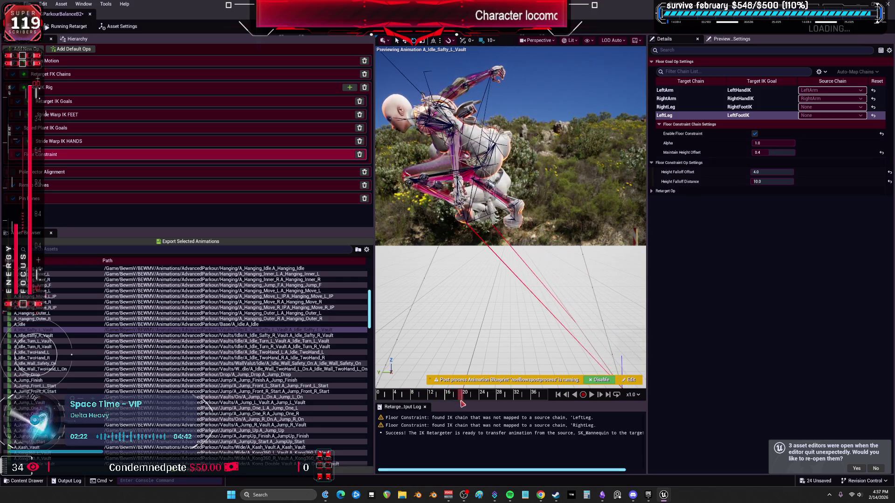
click(33, 336)
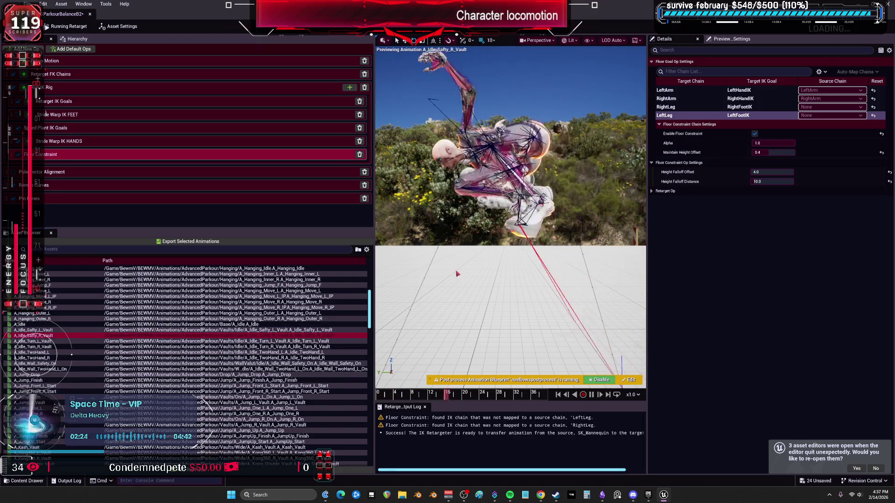
click(478, 284)
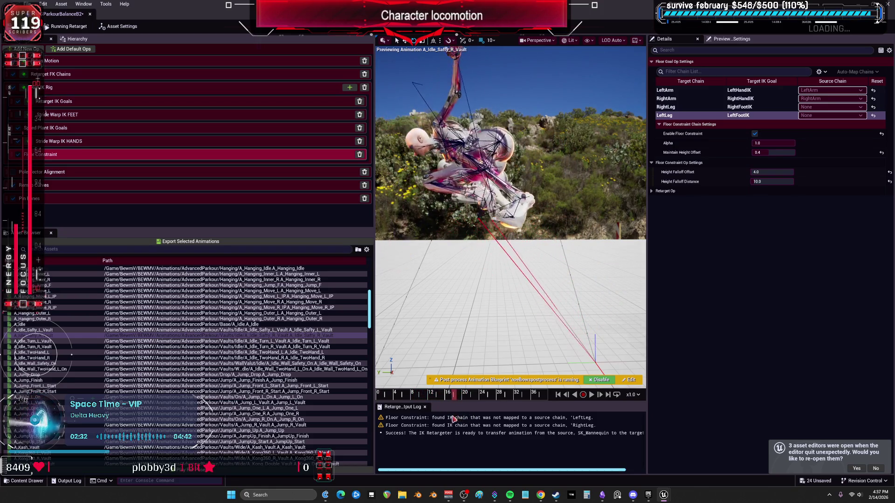
- Show the asset settings and preview the Turn, TwoHand and Wall idle vault animations
click(119, 26)
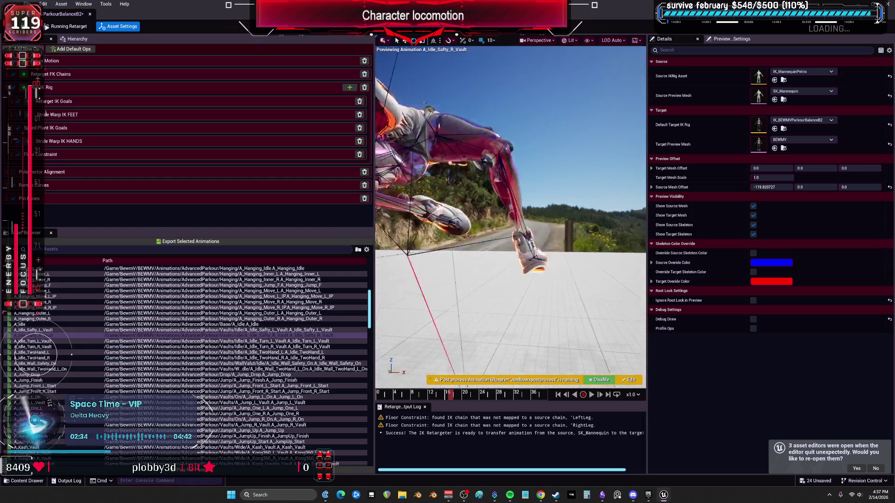
click(33, 341)
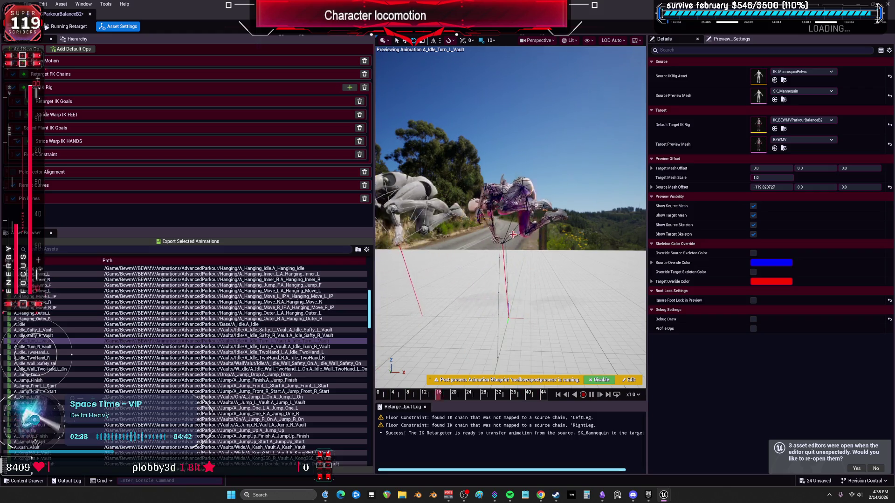
click(46, 347)
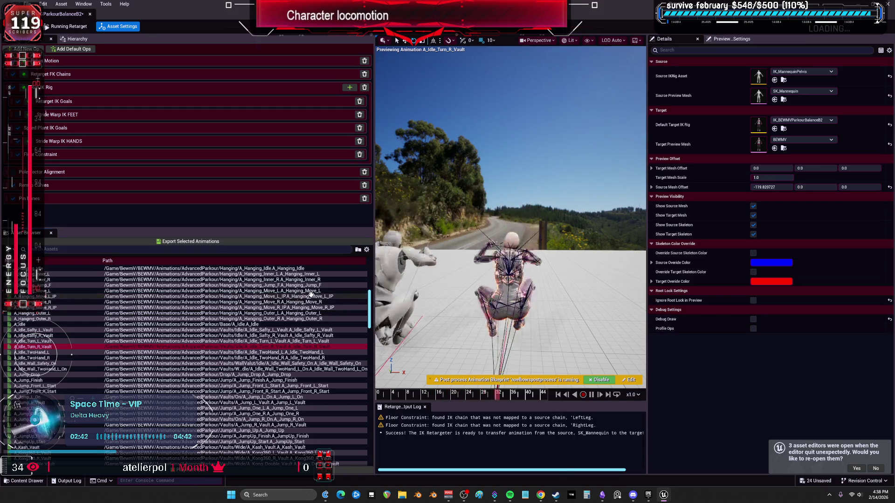
click(38, 352)
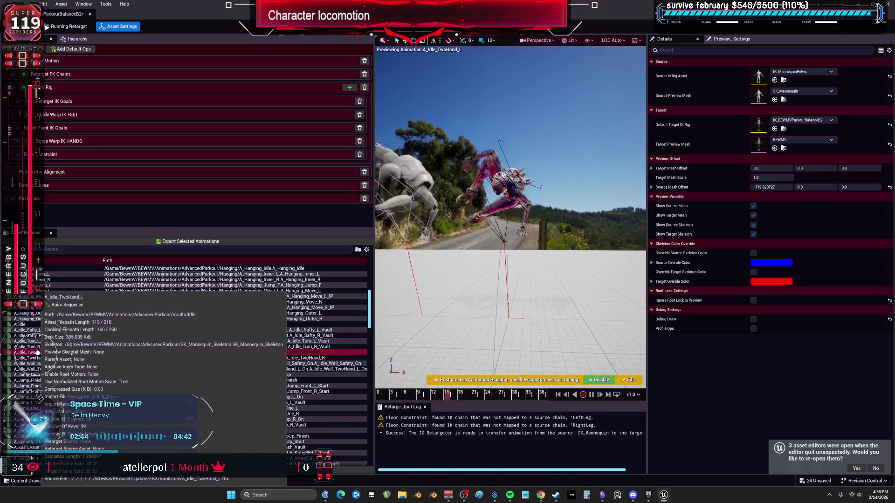
click(36, 358)
click(46, 364)
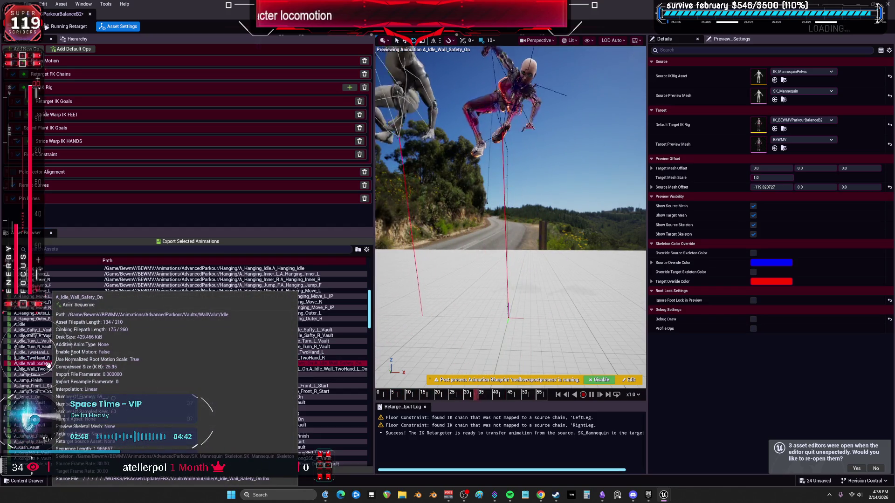
click(43, 370)
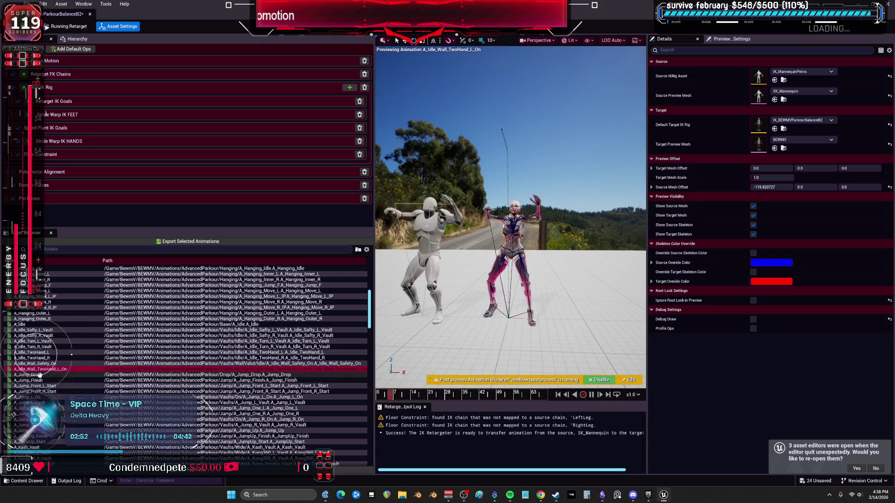
- Return to A_Idle_Turn_L_Vault, scrub to around frame 16, and show the Retarget IK Goals settings
click(47, 342)
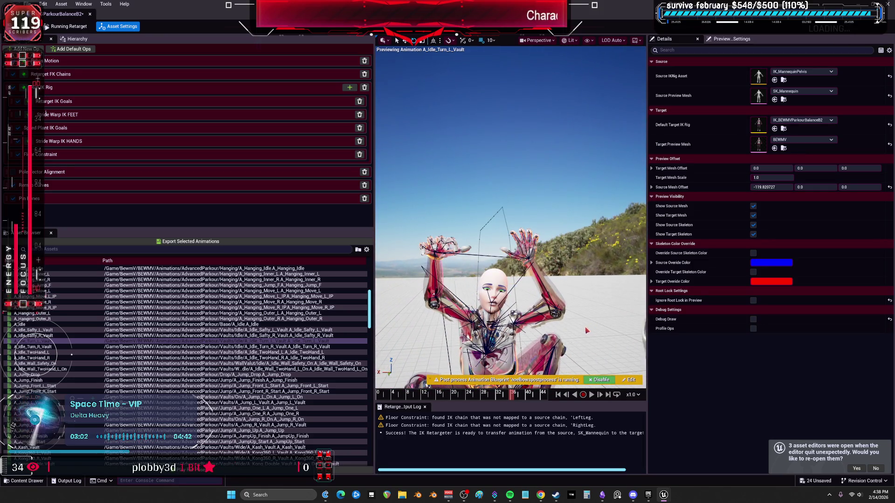
mouse_move(511, 401)
mouse_down()
mouse_move(443, 401)
mouse_move(493, 427)
mouse_up()
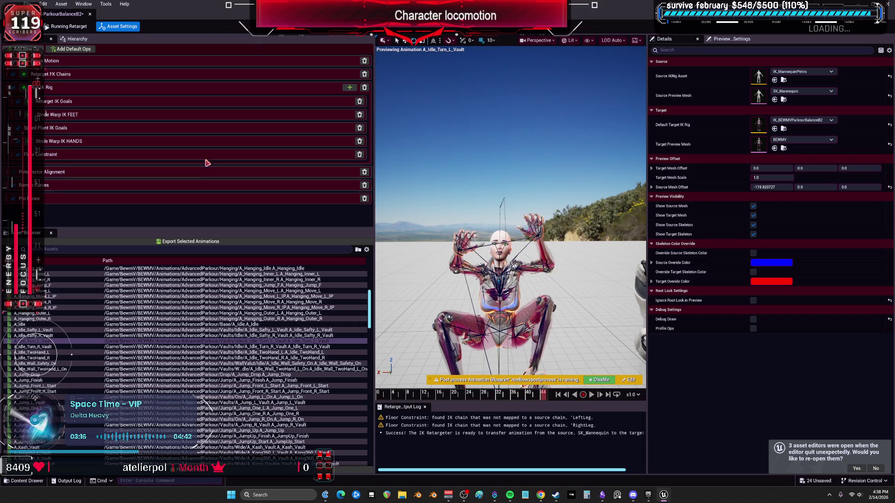
click(110, 106)
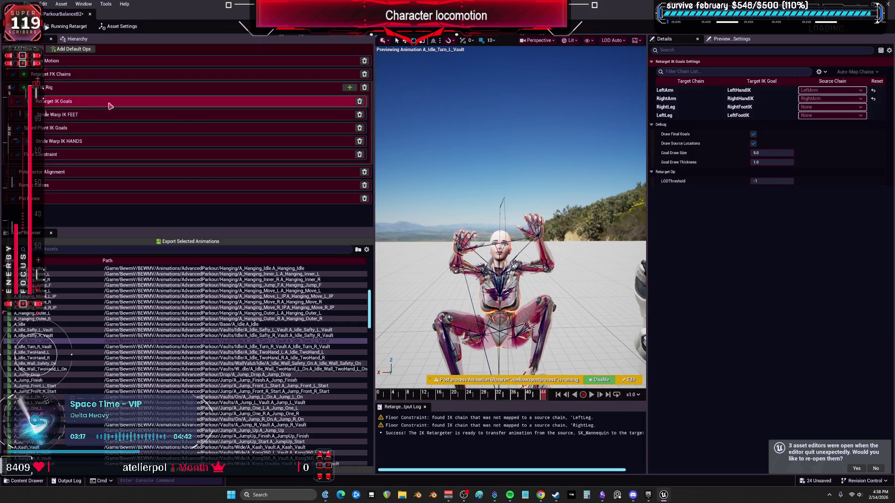
- Zero the LeftArm goal's static offset Y and local offset Y, and set local offset Z to about -5.68
click(685, 92)
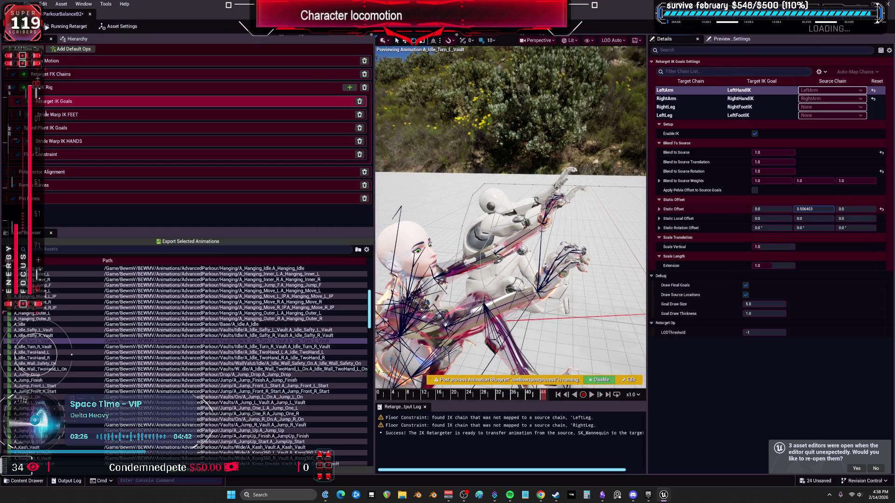
drag(813, 209, 785, 209)
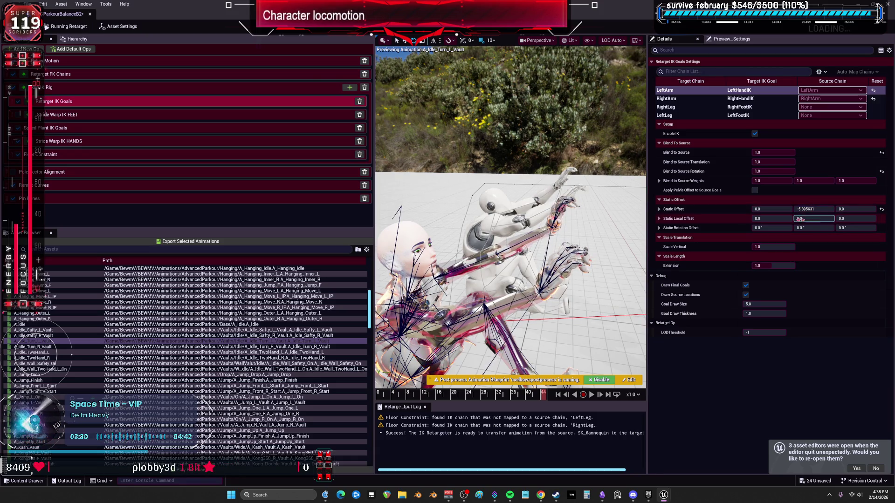
click(882, 211)
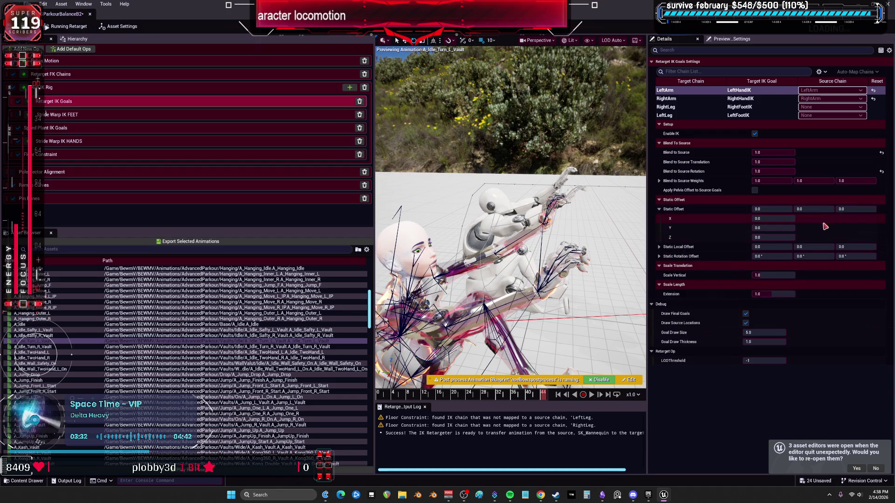
drag(814, 246, 845, 246)
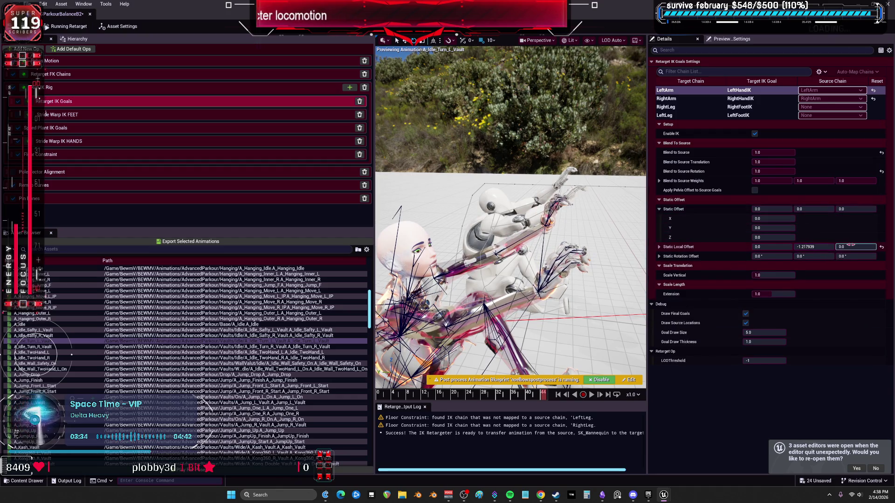
click(882, 248)
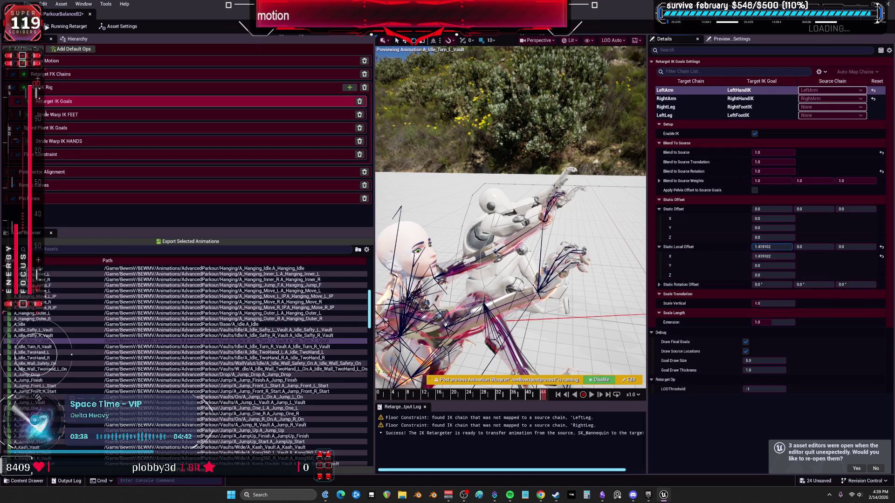
drag(855, 247, 846, 246)
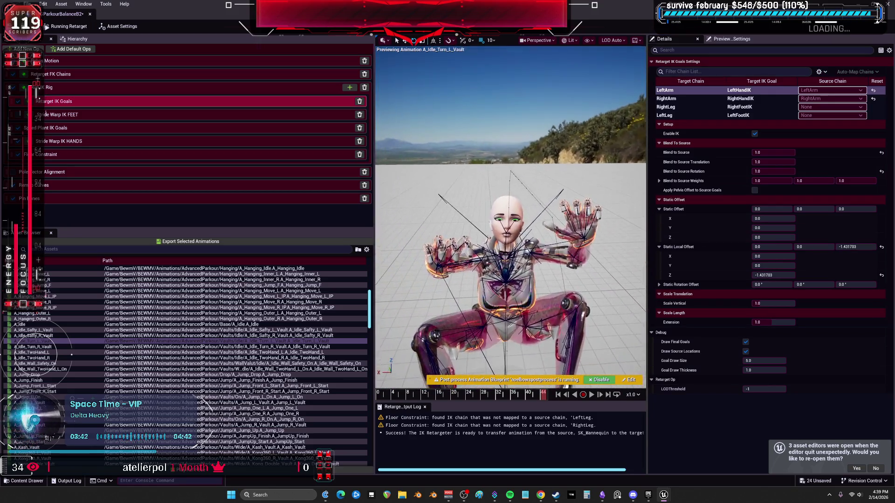
drag(856, 247, 845, 246)
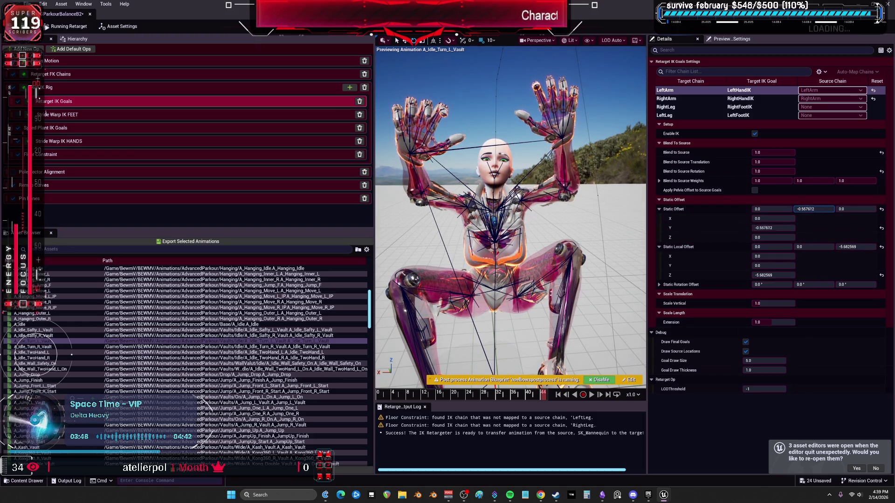
- Orbit to check the hand, then select both A_Idle_Turn_R_Vault and A_Idle_Turn_L_Vault
drag(513, 233, 442, 192)
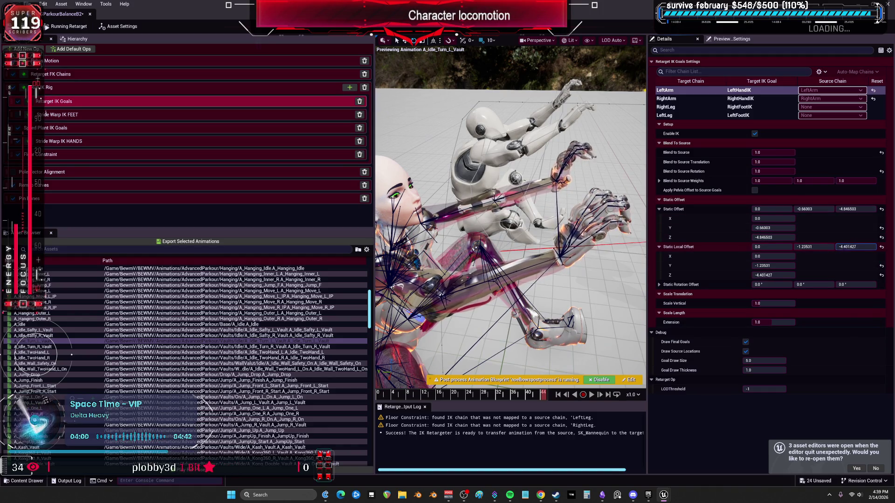
drag(513, 209, 419, 209)
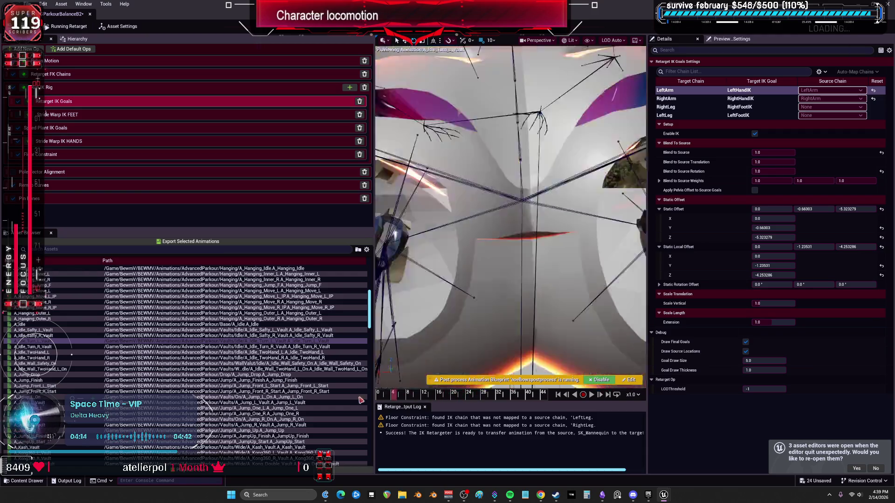
click(51, 347)
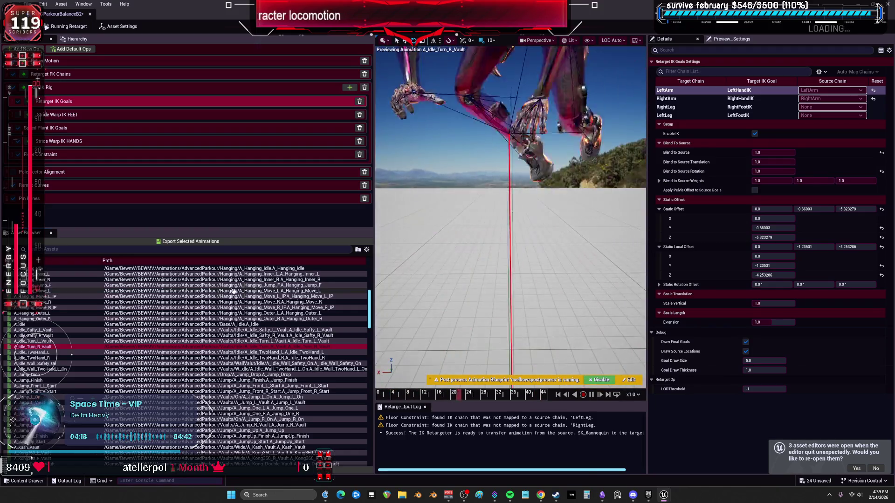
ctrl+click(57, 342)
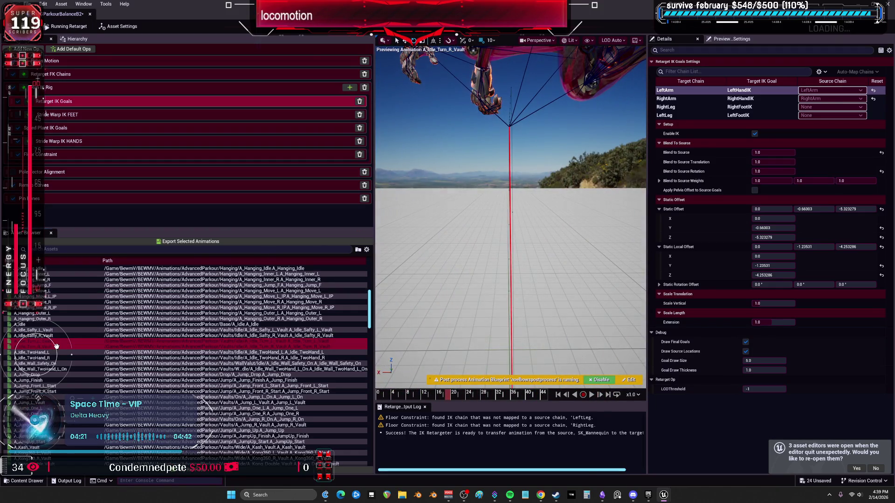
- Export the two selected turn vaults into the Vaults > Idle folder via batch export
click(204, 242)
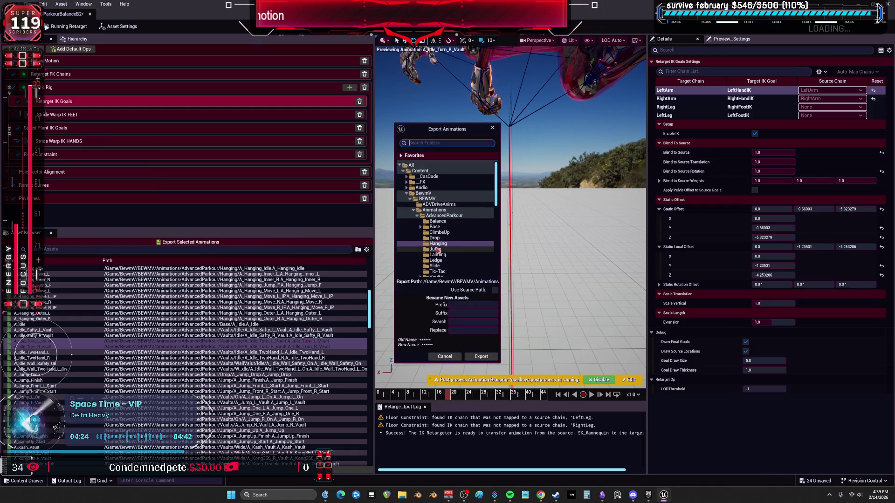
scroll(442, 260, down, 1)
click(421, 265)
scroll(431, 269, down, 2)
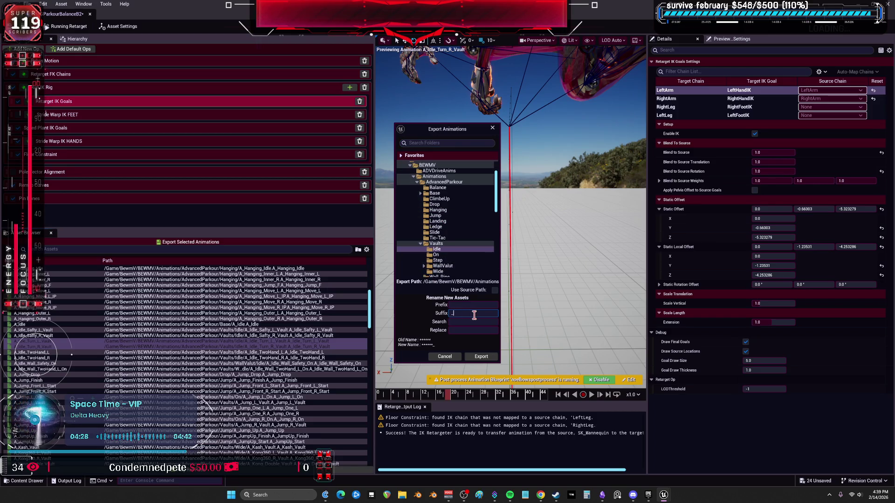
click(481, 356)
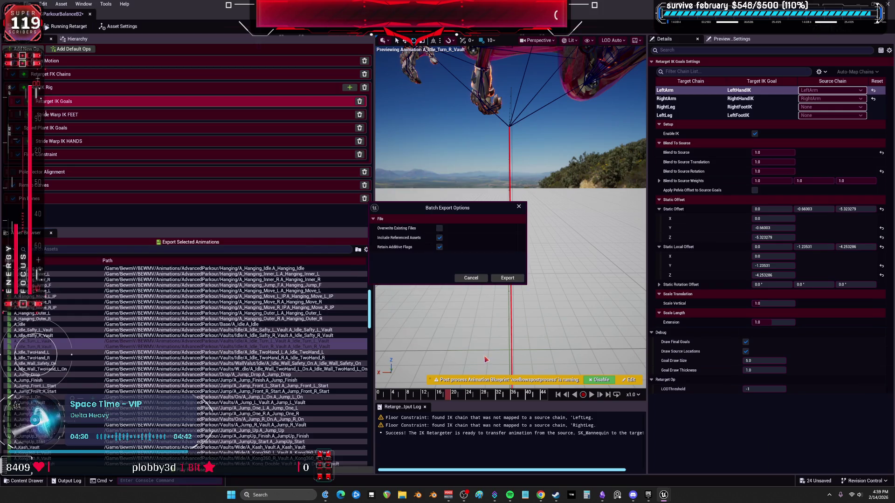
click(508, 278)
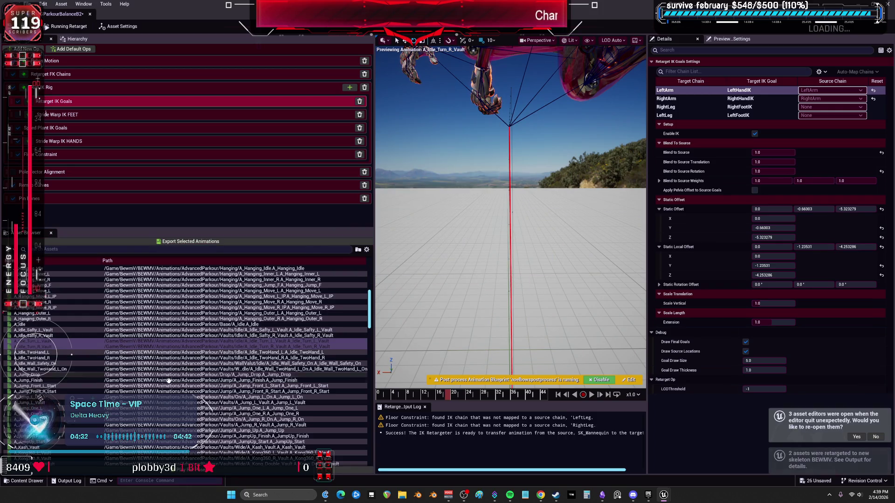
scroll(125, 377, down, 2)
key(Down)
key(Down)
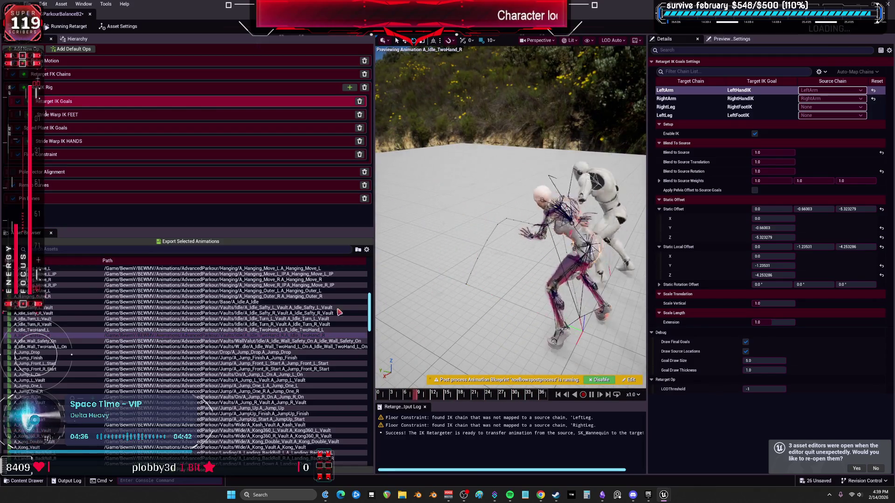
- Preview the Jump animations from A_Jump_Drop through A_JumpUp_Start on the character
key(Down)
key(Down)
key(Down)
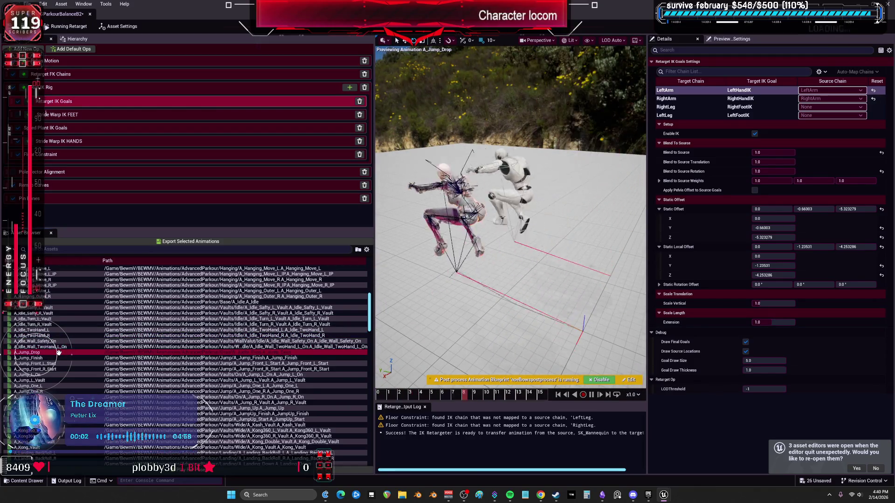
key(Down)
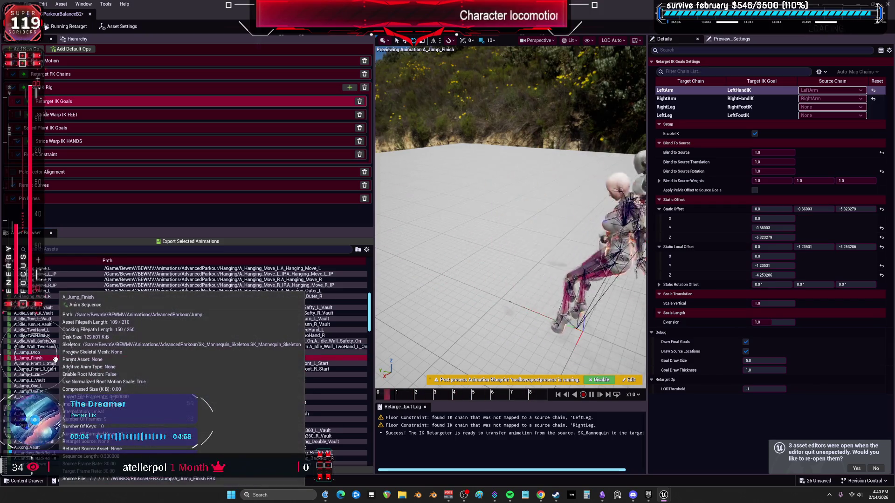
key(Down)
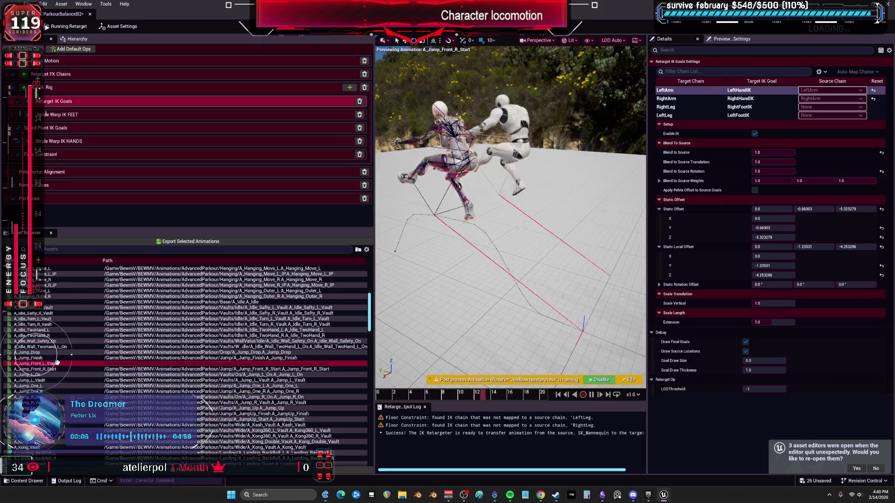
click(55, 369)
click(54, 375)
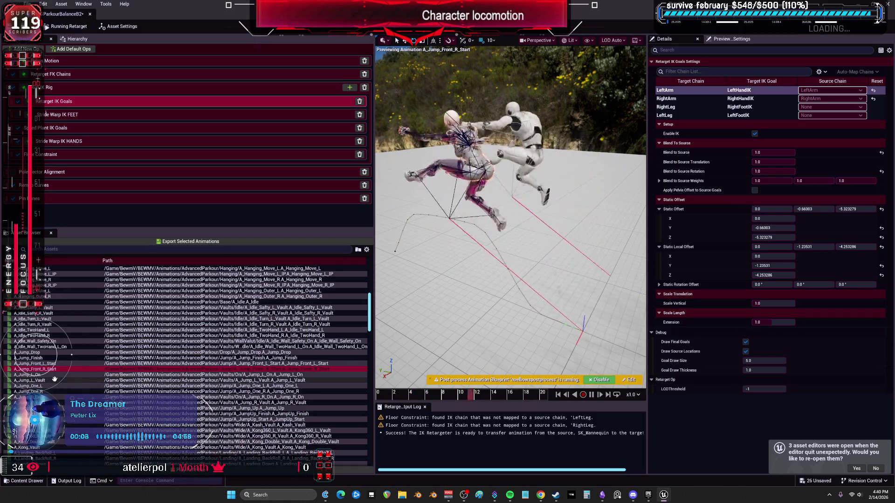
key(Down)
key(Down)
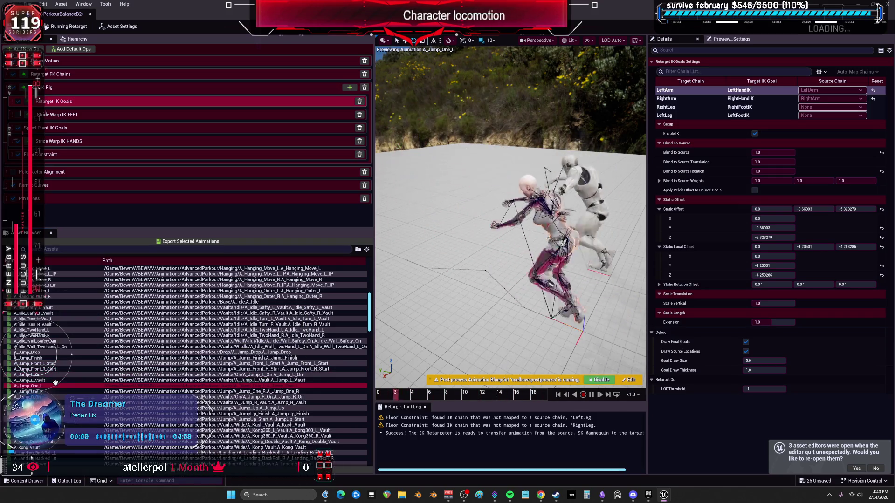
key(Down)
key(Down)
key(Down)
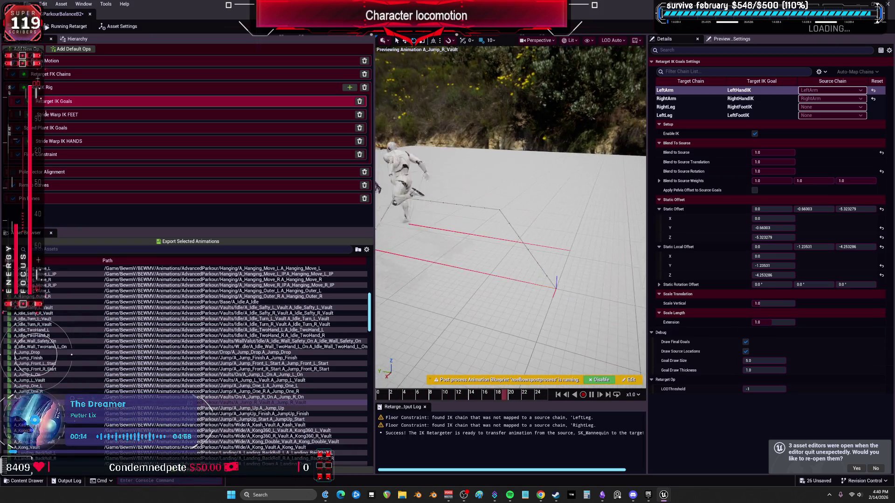
scroll(86, 369, down, 4)
key(Down)
key(Down)
key(Down)
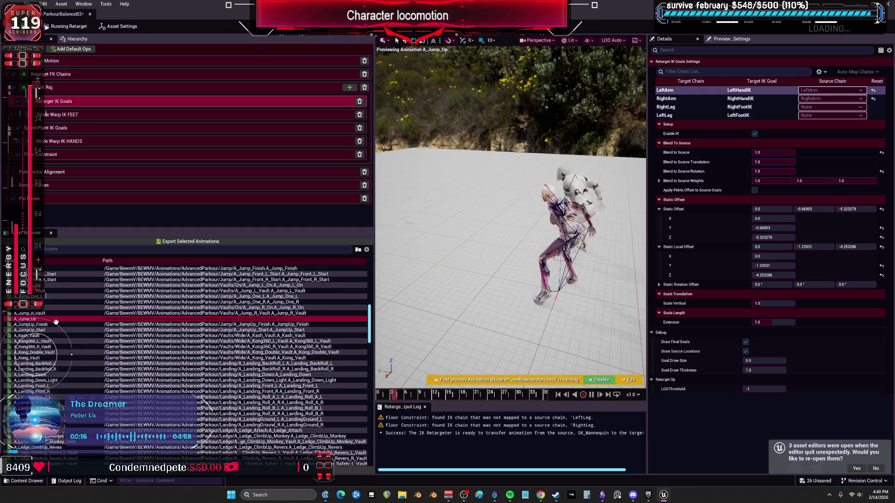
key(Down)
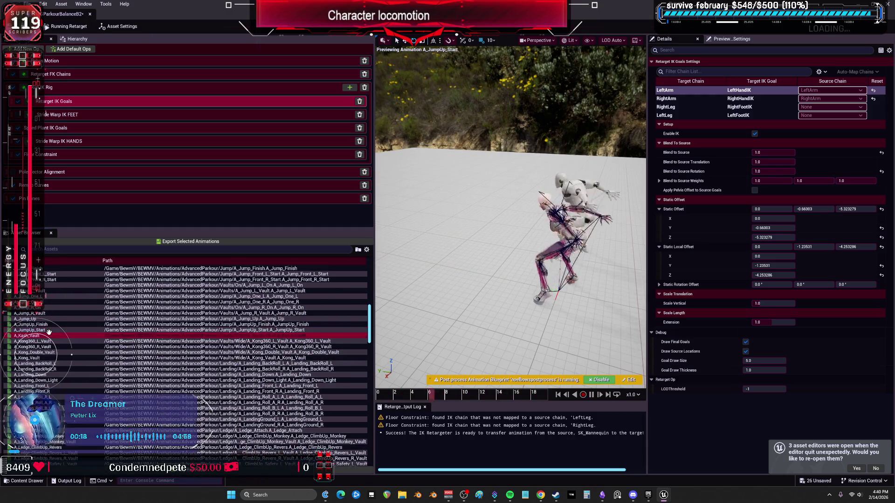
- Preview the Kong360 vaults, pausing one, then A_Landing_BackRoll_L and A_Landing_Roll_A_L
click(43, 345)
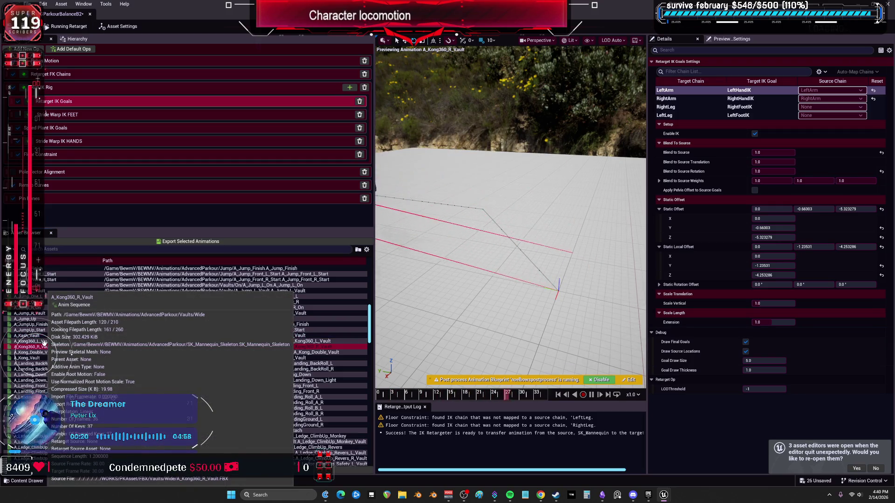
key(Up)
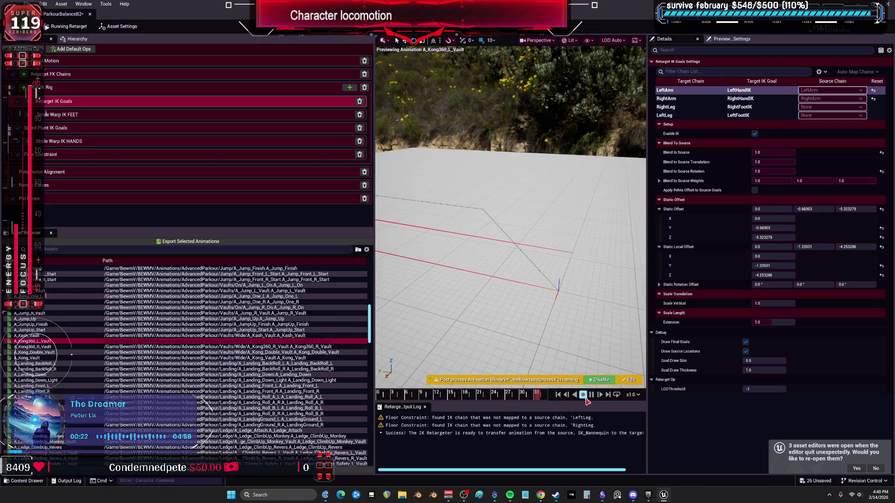
click(418, 354)
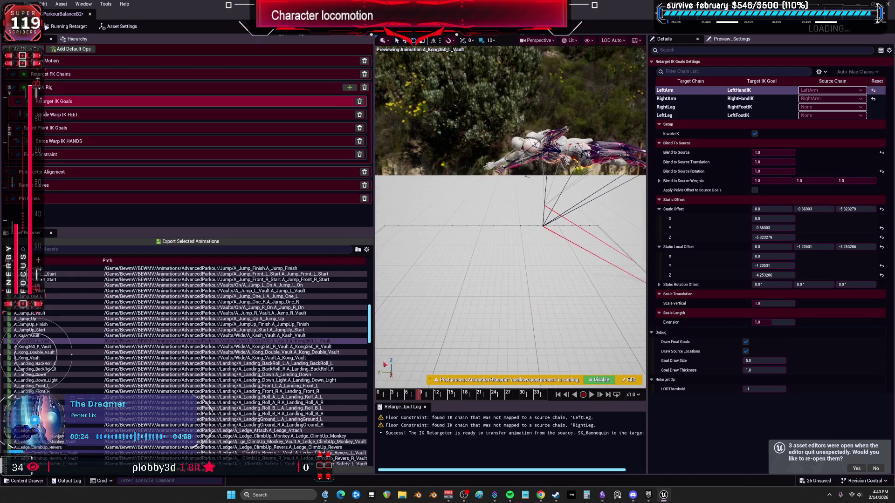
click(66, 363)
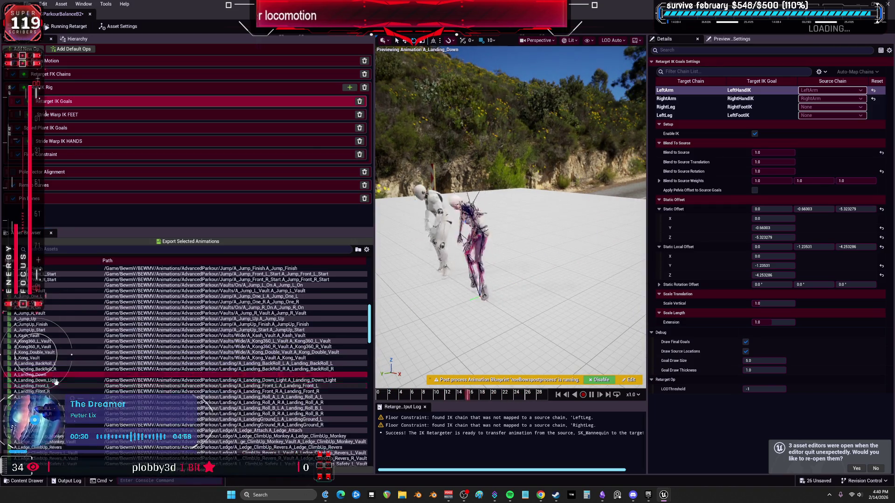
key(Down)
key(Down)
key(Down)
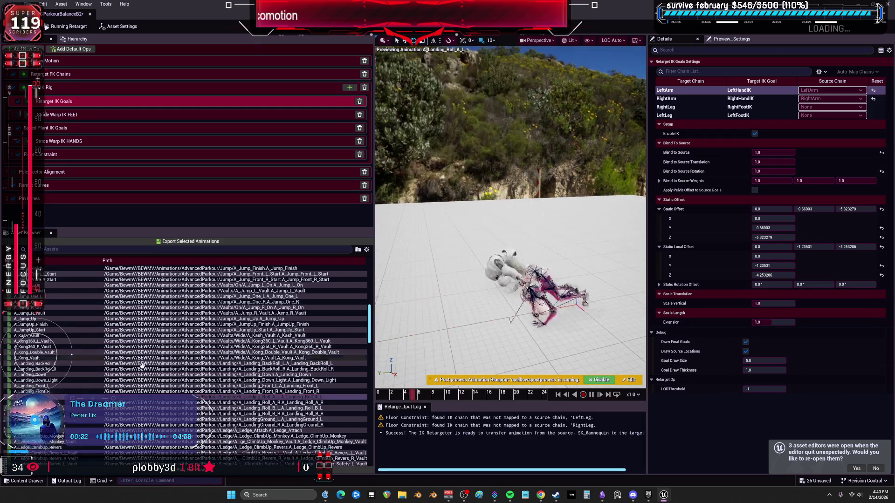
- Preview A_LandingGround_R and the Monkey and Revers ledge climb-ups, rewinding one to frame 14
scroll(59, 298, down, 5)
key(Down)
key(Down)
key(Down)
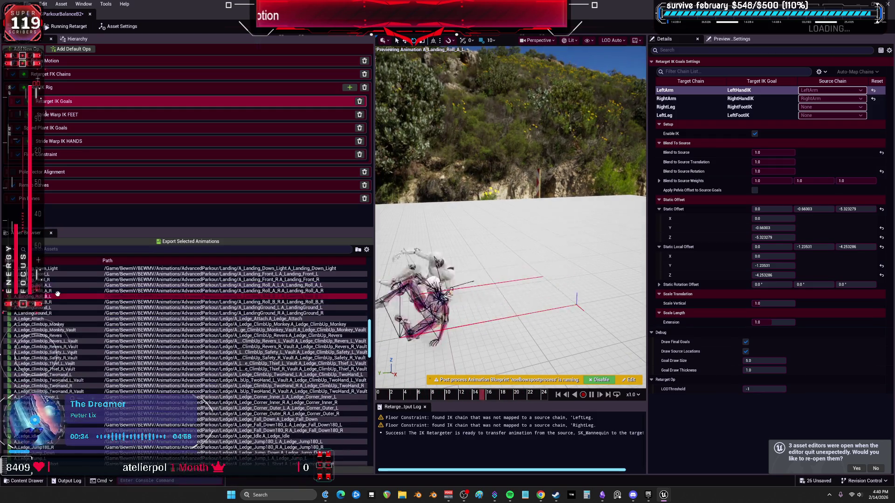
key(Down)
key(Down)
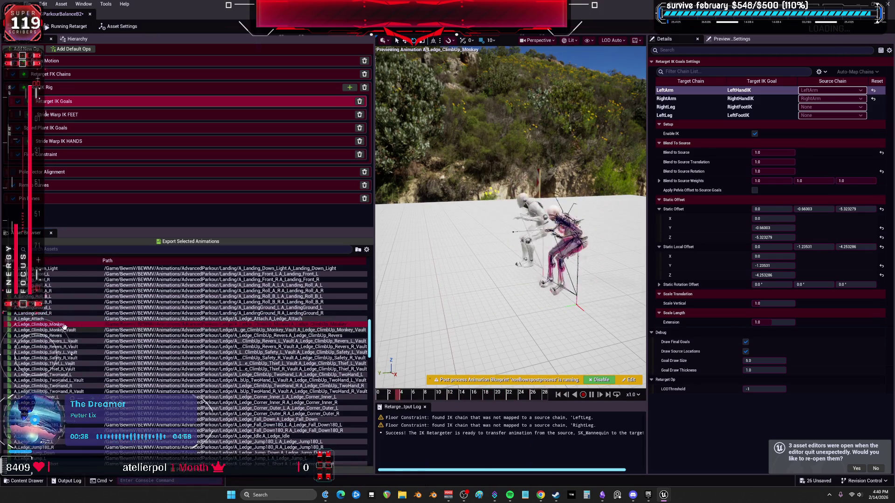
key(Down)
key(Down)
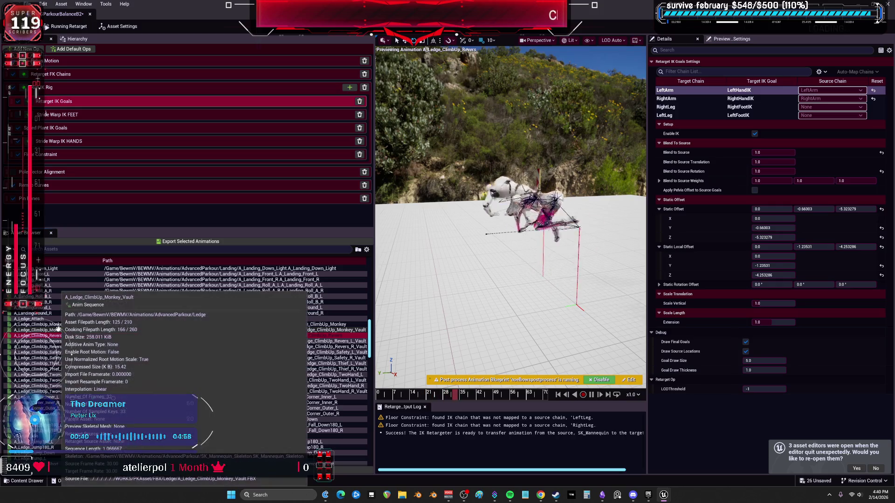
click(58, 330)
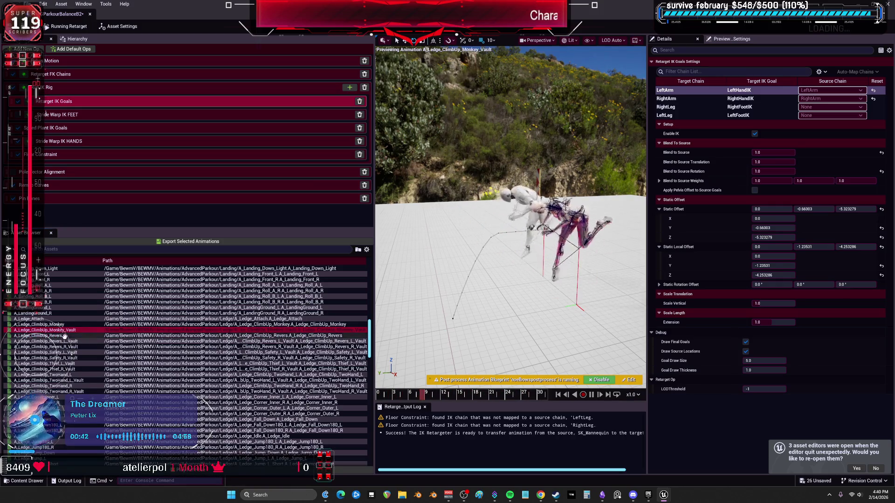
click(65, 342)
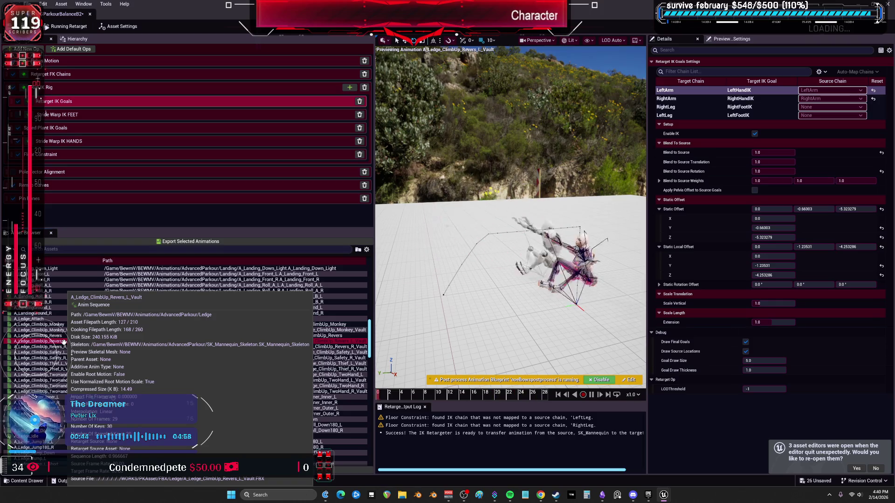
click(591, 395)
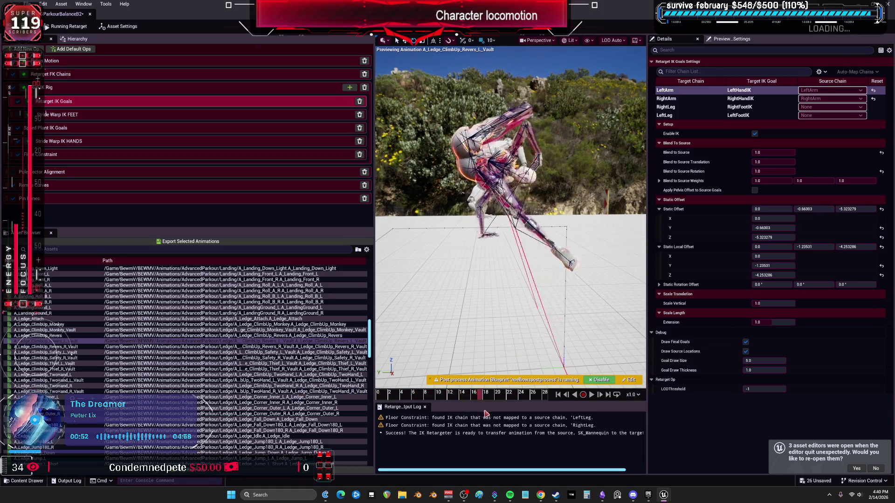
drag(484, 411, 461, 411)
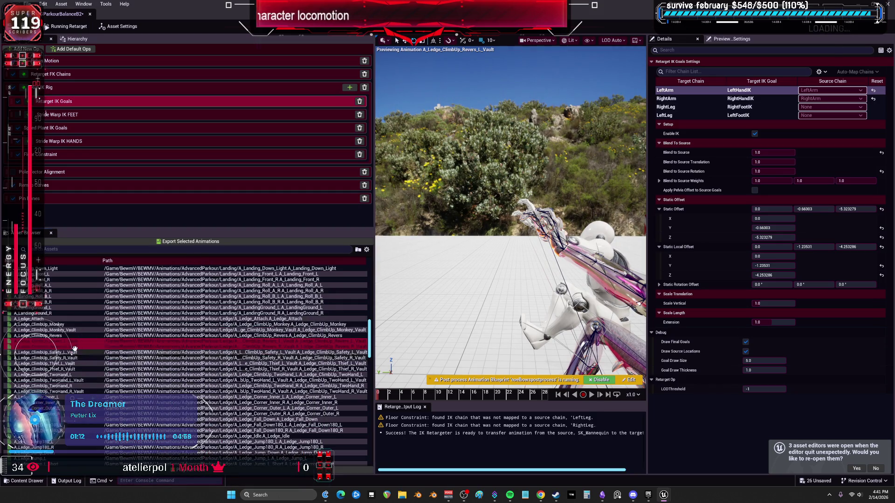
- Preview the Safety, Thief and TwoHand_L ledge climb-ups and A_Ledge_Corner_Inner_L
click(84, 353)
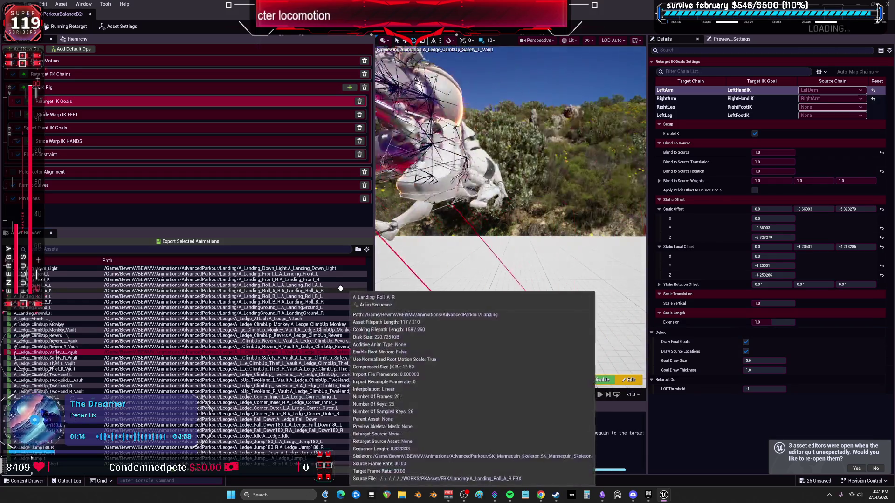
key(Down)
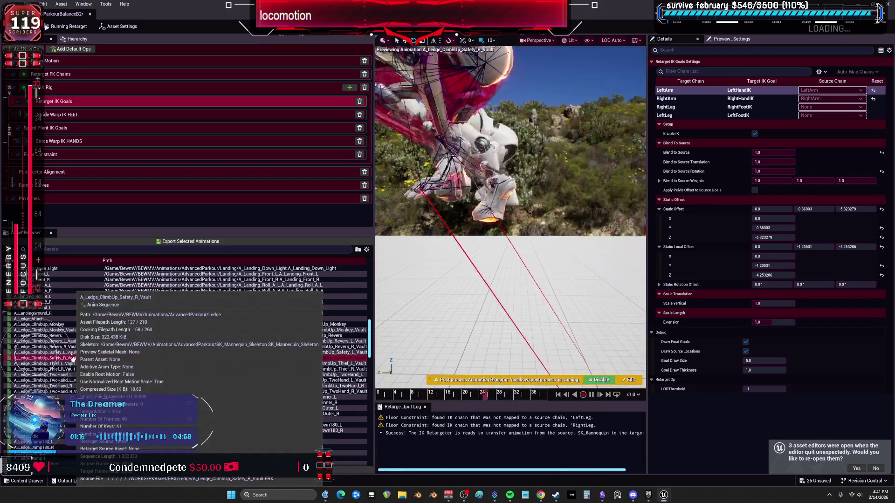
click(60, 369)
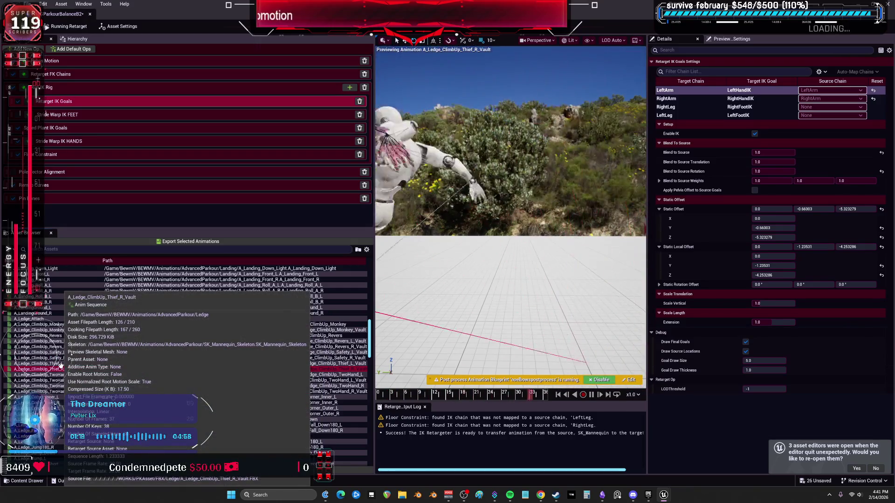
key(Down)
key(Down)
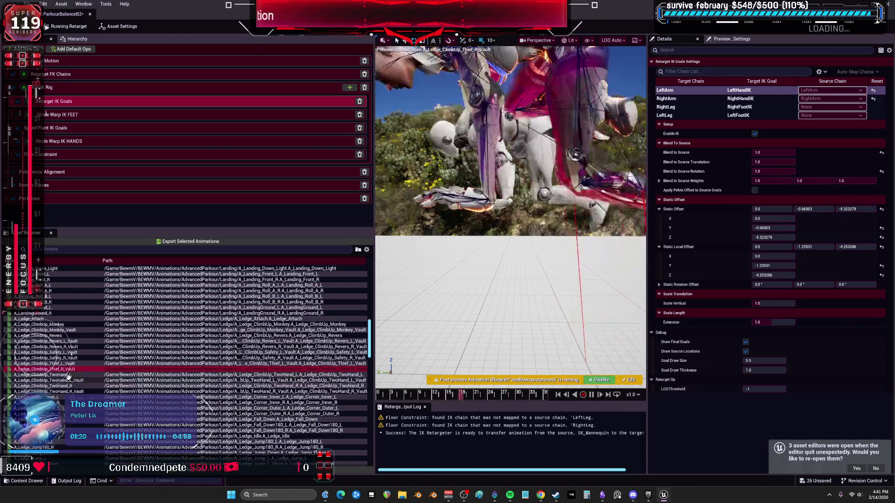
click(64, 373)
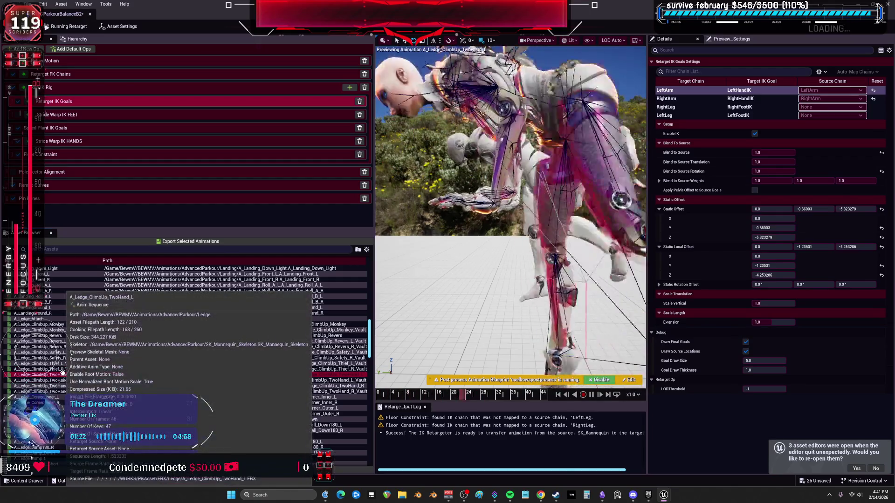
key(Down)
key(Down)
key(Down)
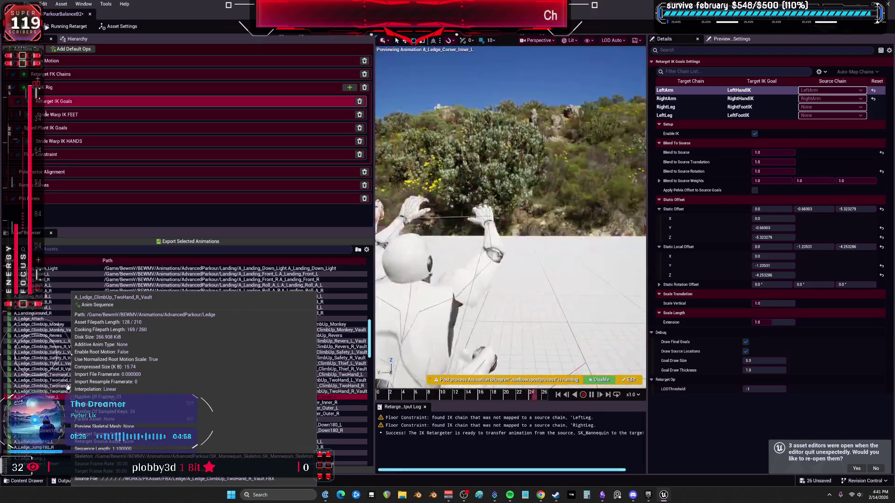
- Revisit the Monkey, Revers and TwoHand_R climb-ups, then show the IK Rig op's goal settings
click(65, 324)
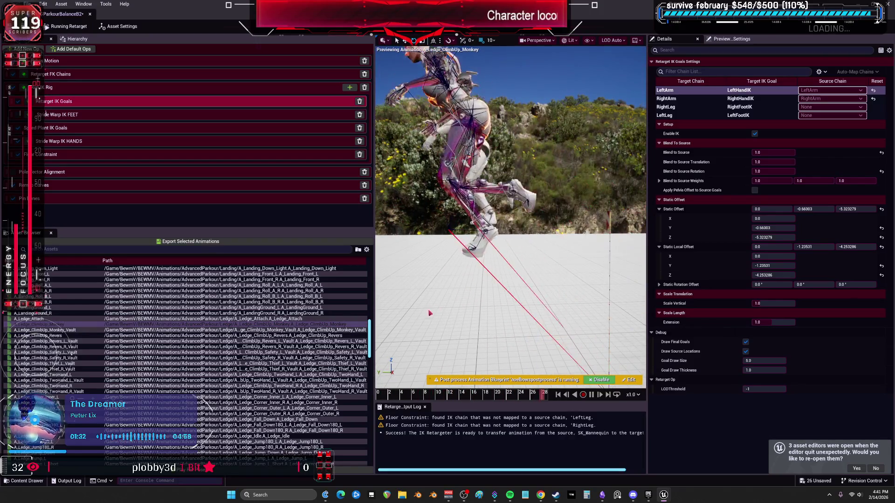
click(66, 330)
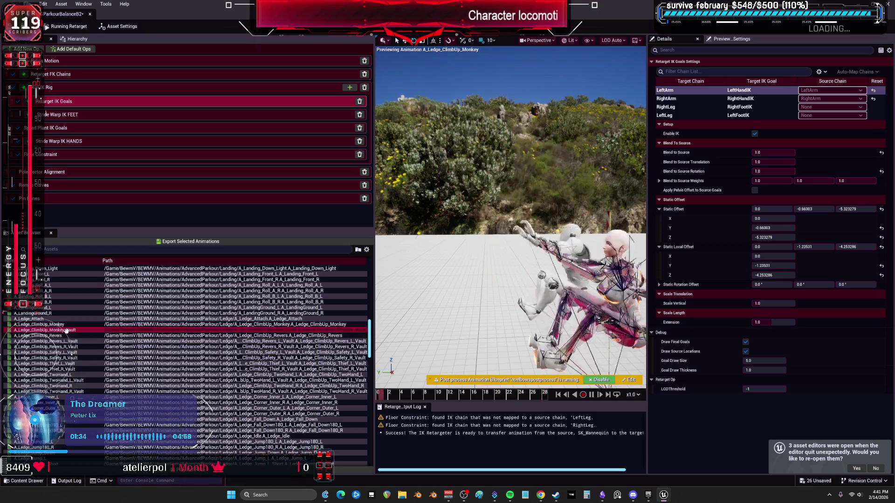
click(61, 341)
click(61, 336)
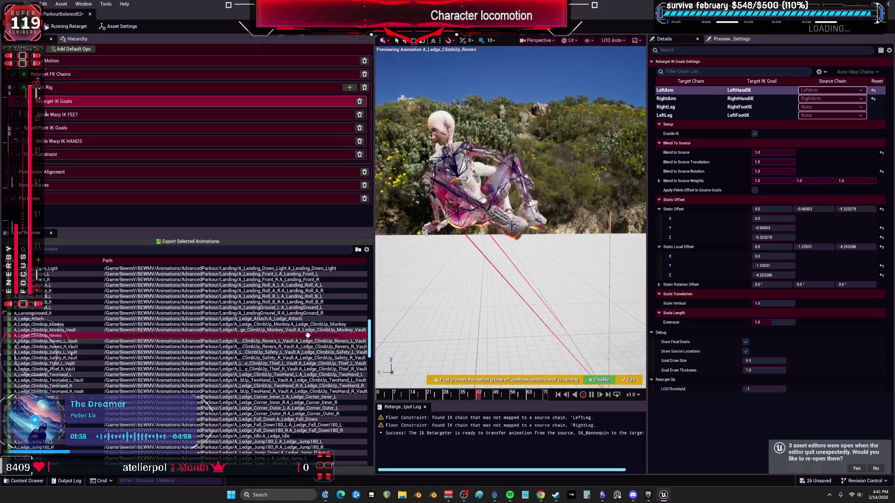
click(70, 391)
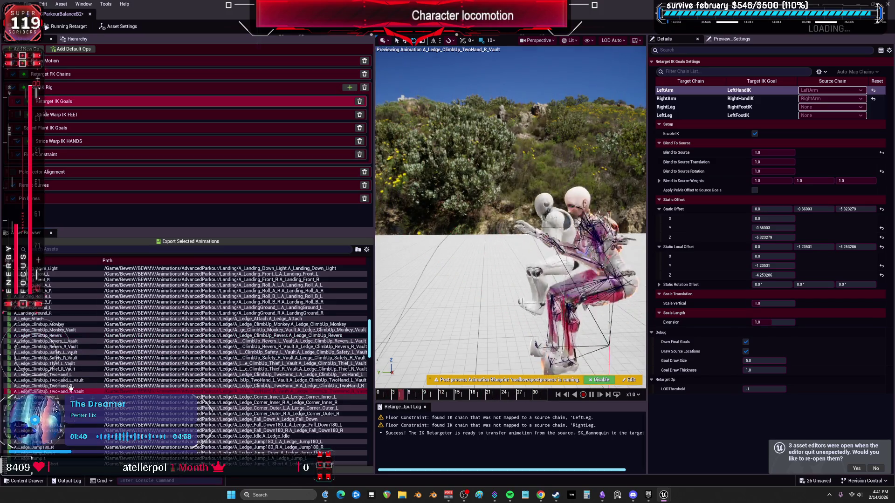
click(66, 386)
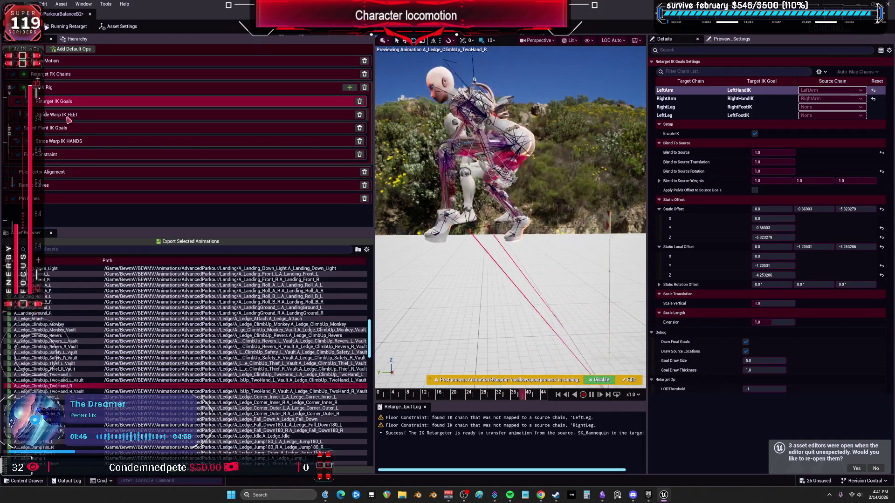
click(61, 89)
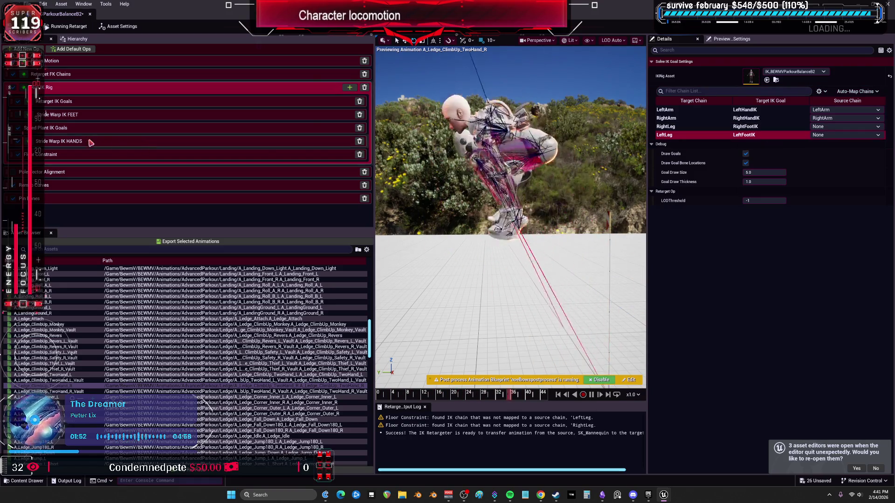
- Open Retarget FK Chains, select the RightLeg chain's Translation Alpha, and preview A_Ledge_Attach
click(94, 101)
click(88, 87)
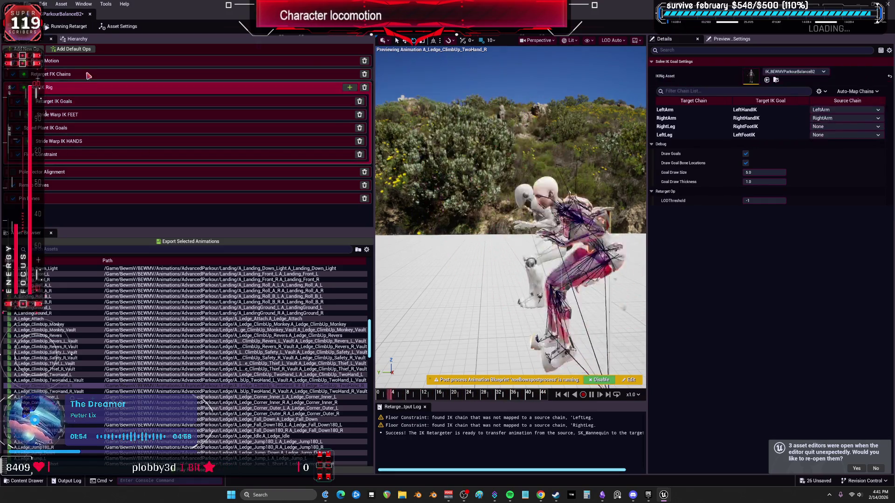
click(88, 74)
scroll(722, 163, down, 5)
click(695, 191)
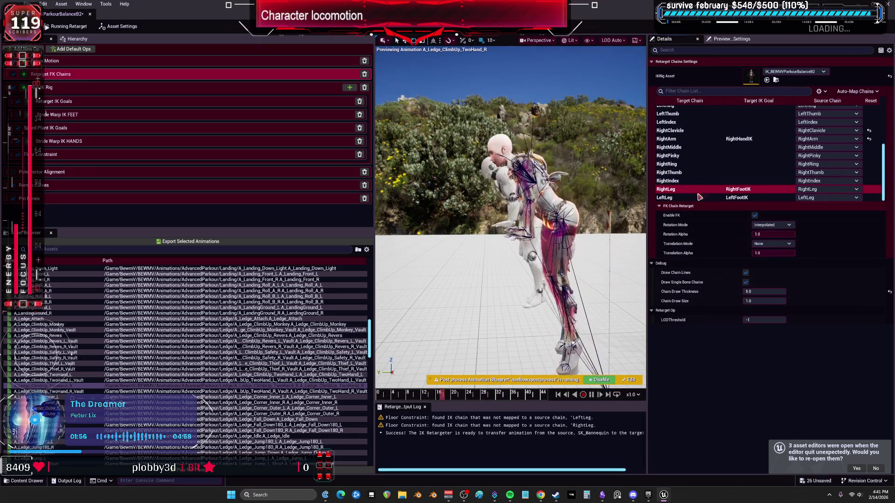
click(779, 252)
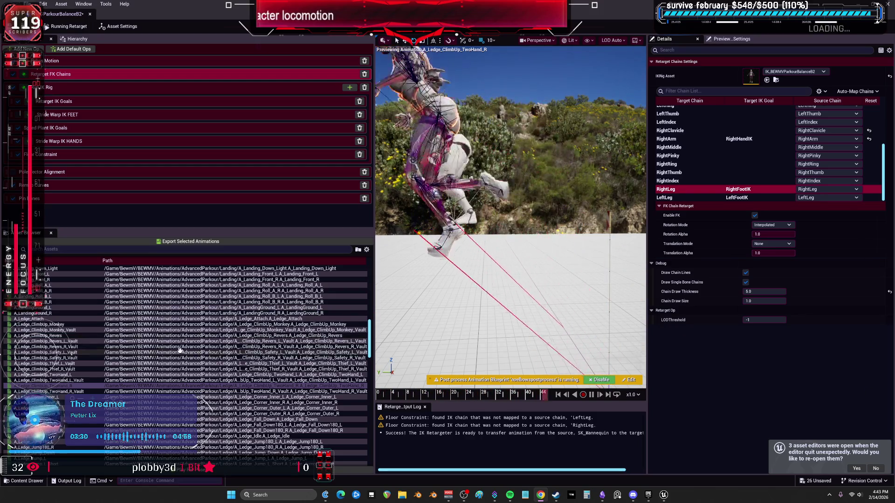
click(57, 320)
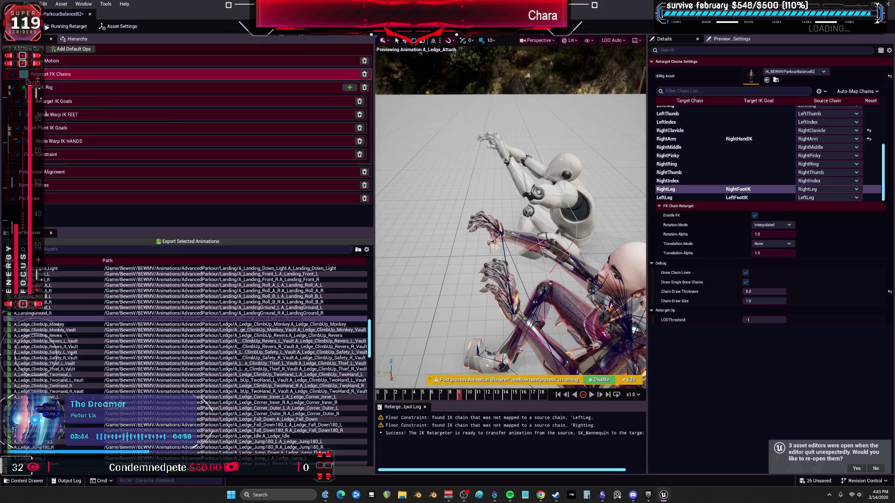
- Zero the LeftArm goal's Static Offset and Static Local Offset, then undo the reset
click(84, 92)
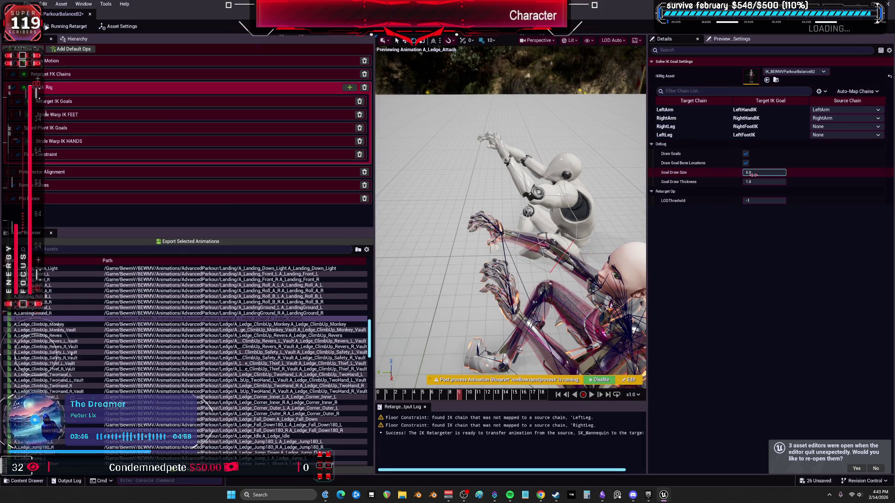
mouse_move(242, 322)
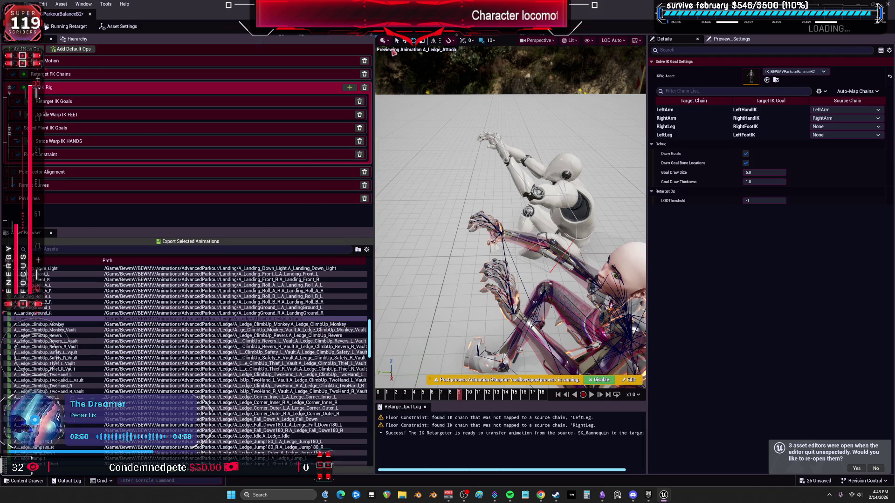
click(140, 101)
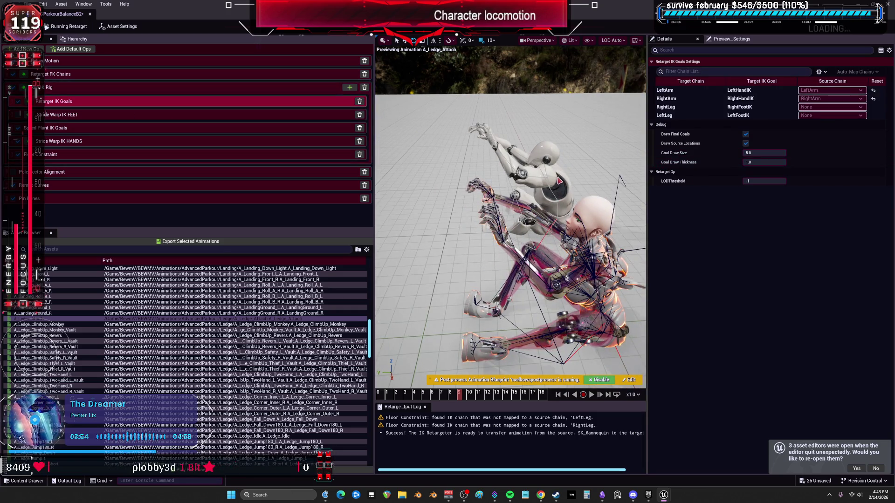
click(689, 98)
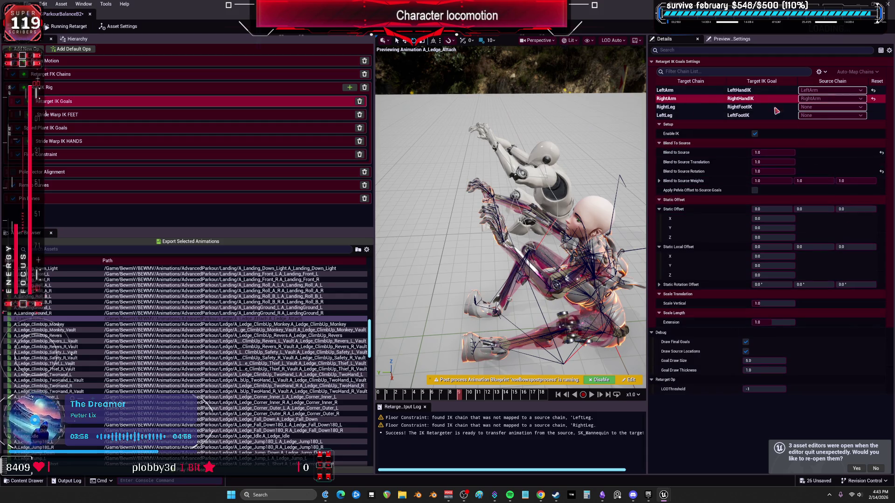
click(788, 90)
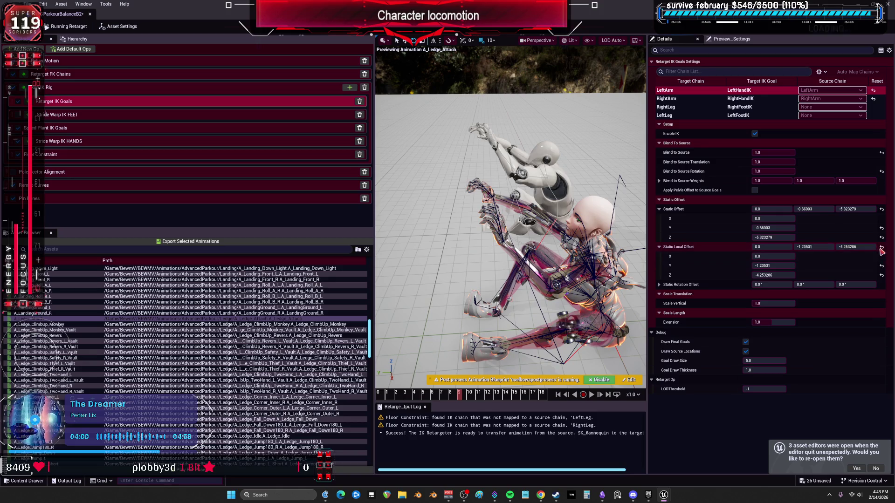
click(881, 248)
click(881, 209)
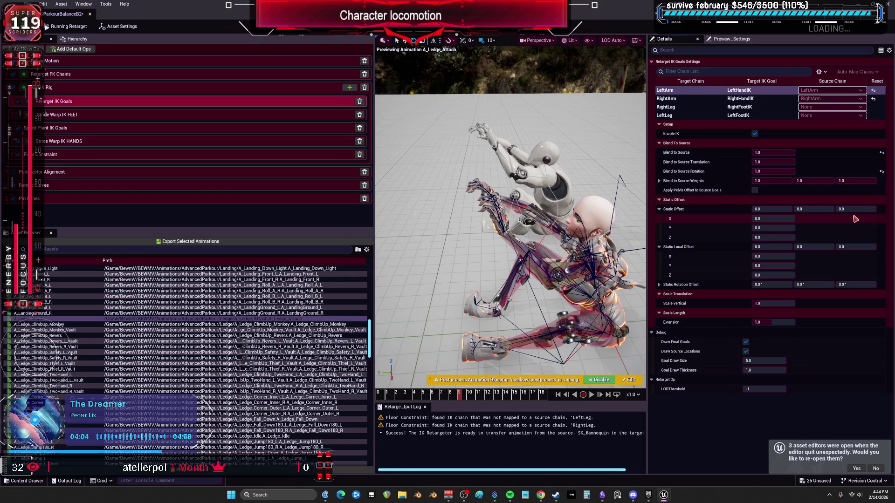
key(ctrl+z)
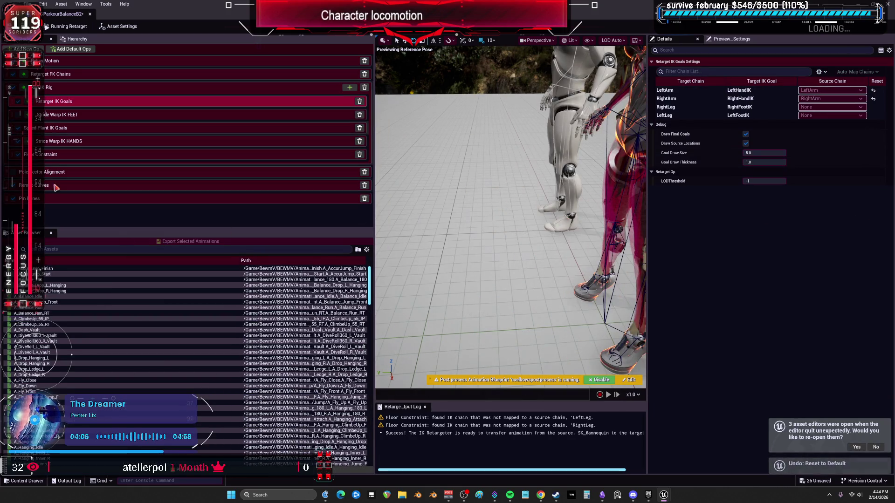
- Preview the A_Ledge_Attach animation in the retargeter
scroll(76, 357, down, 10)
scroll(76, 358, down, 8)
click(47, 346)
click(46, 340)
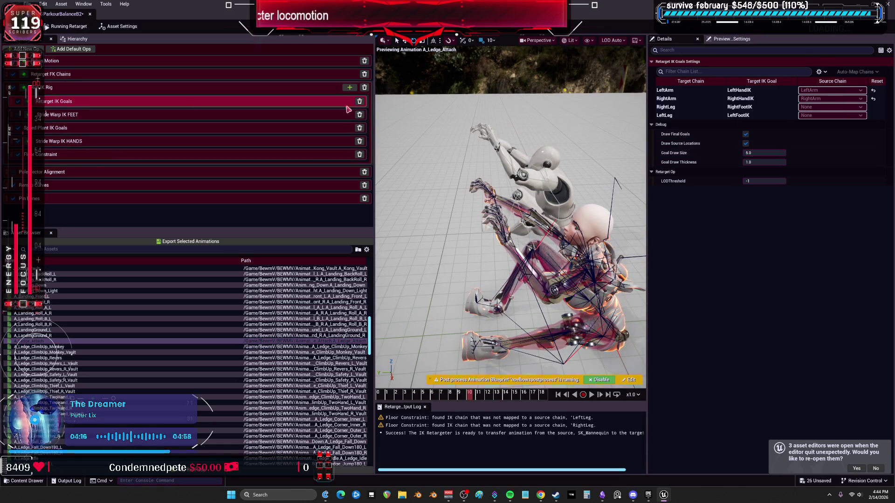
- Drag the LeftArm goal's static offset to about Y 6.54 and Z -8.19
click(673, 99)
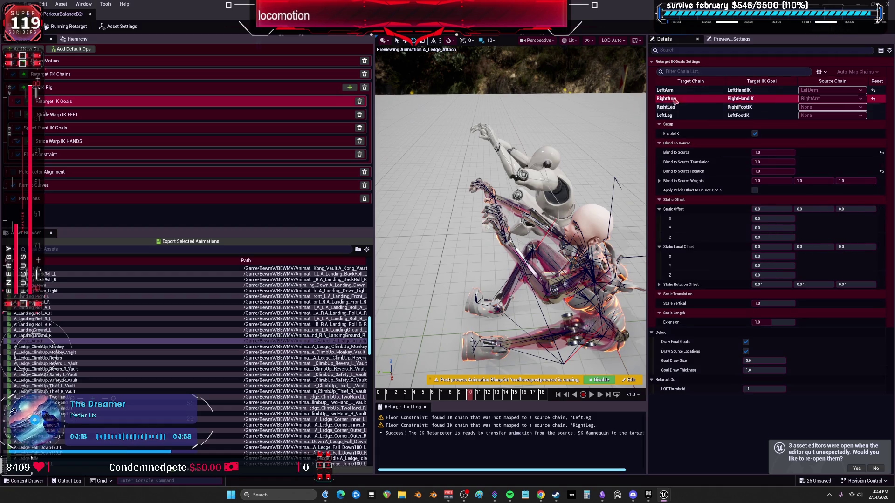
click(665, 90)
drag(855, 210, 872, 210)
mouse_move(813, 209)
mouse_down()
mouse_move(839, 210)
mouse_move(804, 209)
mouse_up()
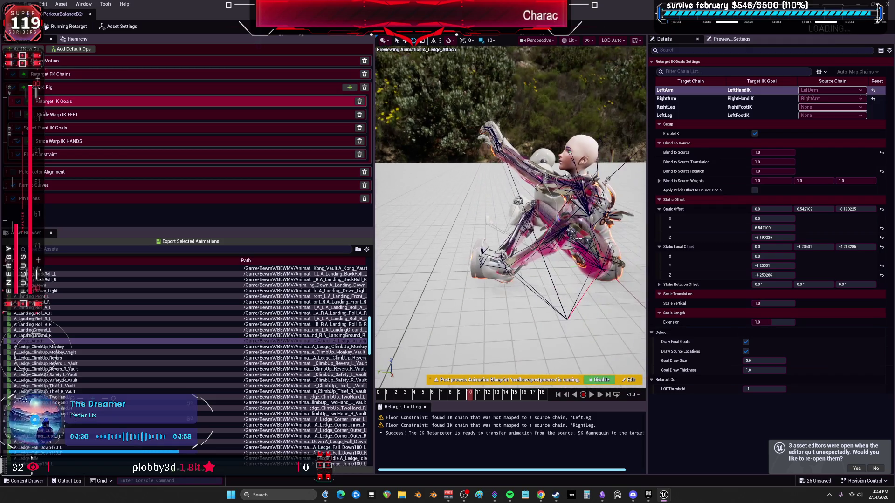
click(676, 107)
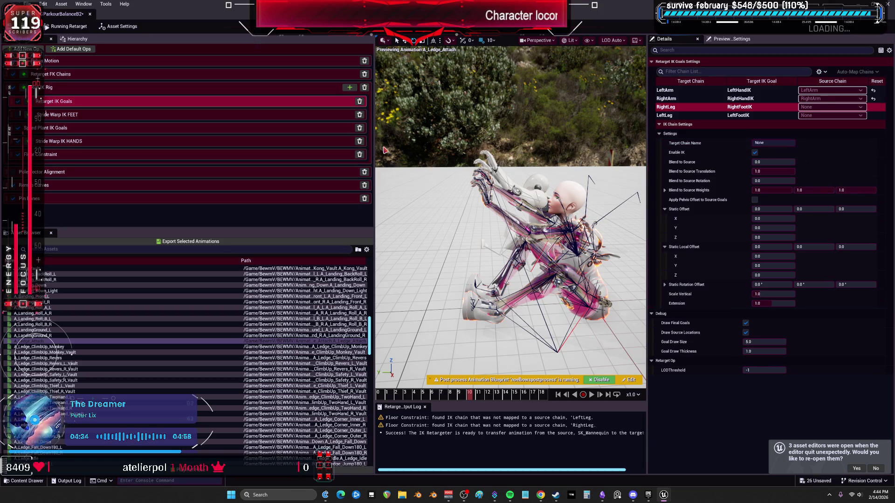
- Map the RightLeg IK goal to the RightLeg source chain
click(84, 77)
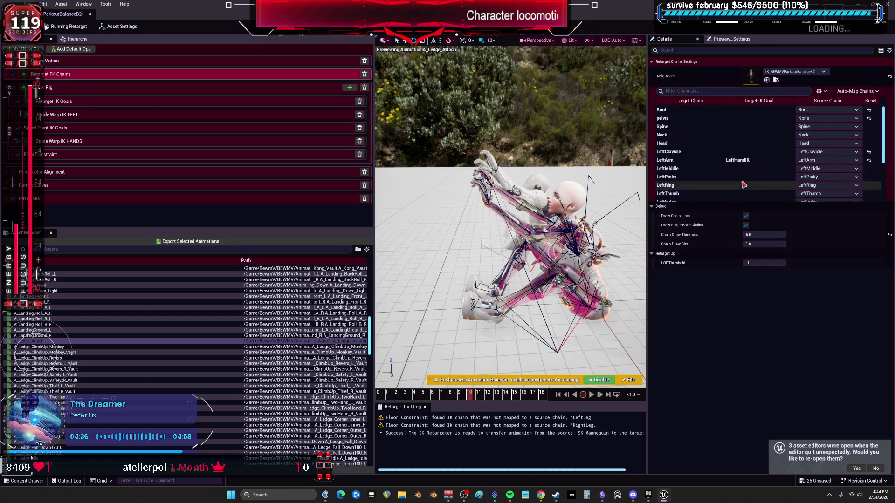
scroll(800, 184, down, 3)
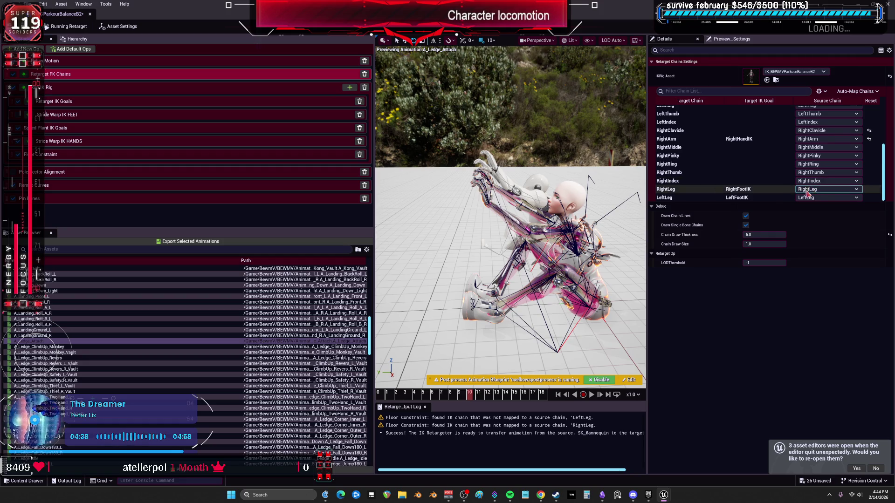
click(766, 190)
click(186, 87)
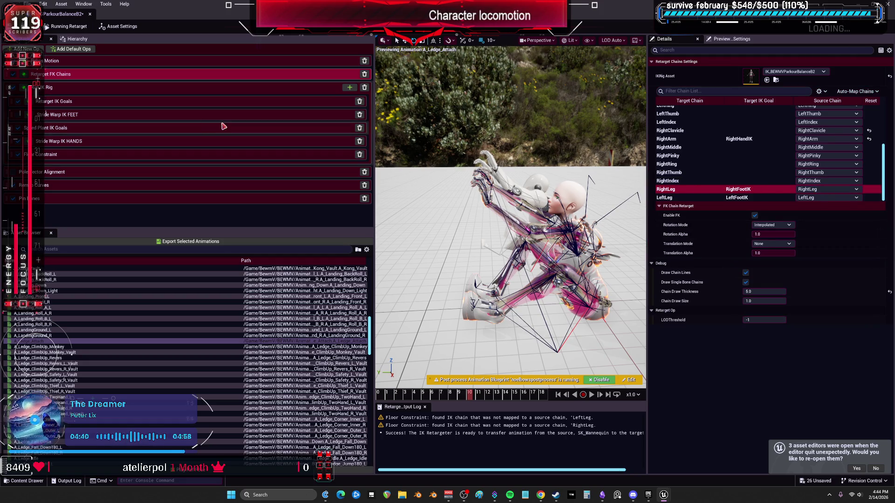
click(834, 126)
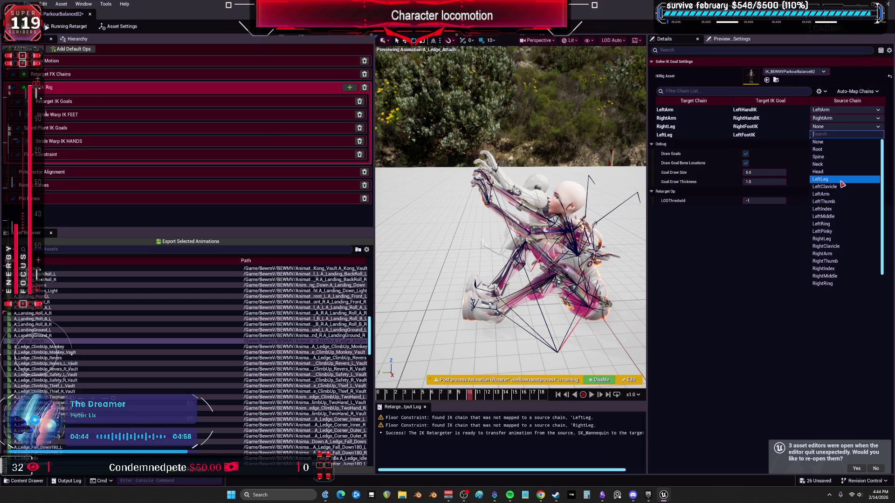
click(847, 239)
- Map the LeftLeg IK goal to the LeftLeg source chain
click(843, 135)
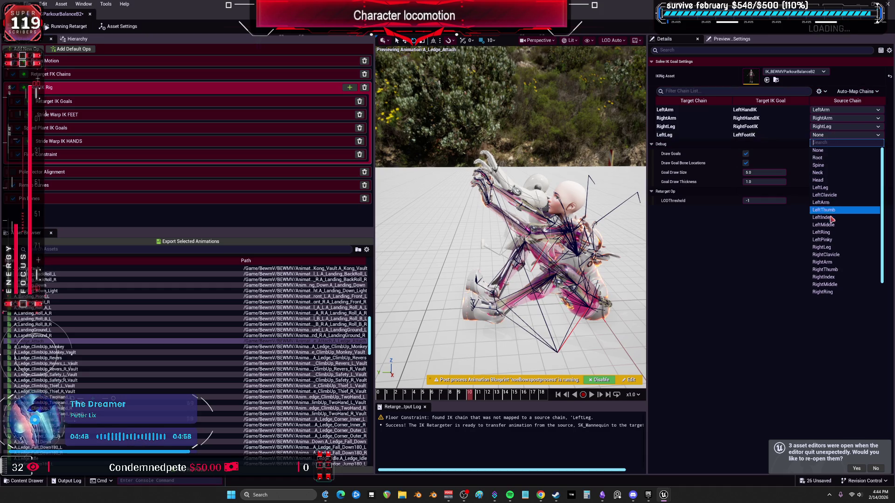
click(837, 248)
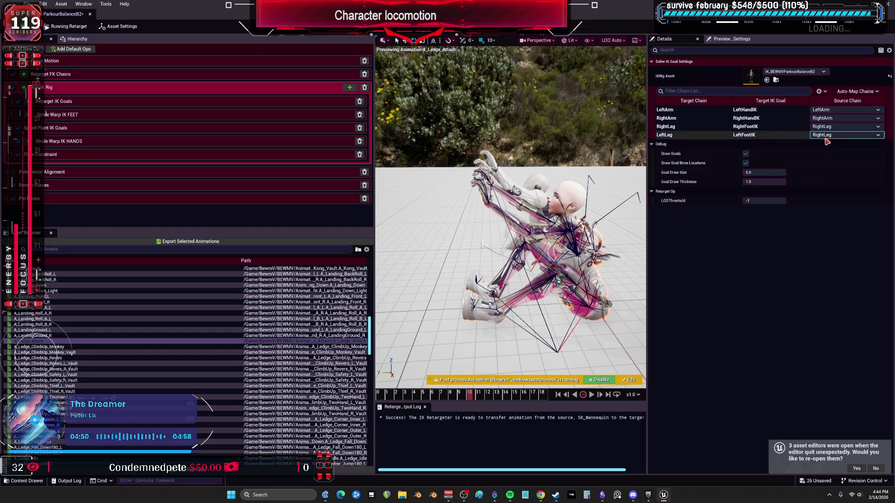
click(844, 134)
click(833, 187)
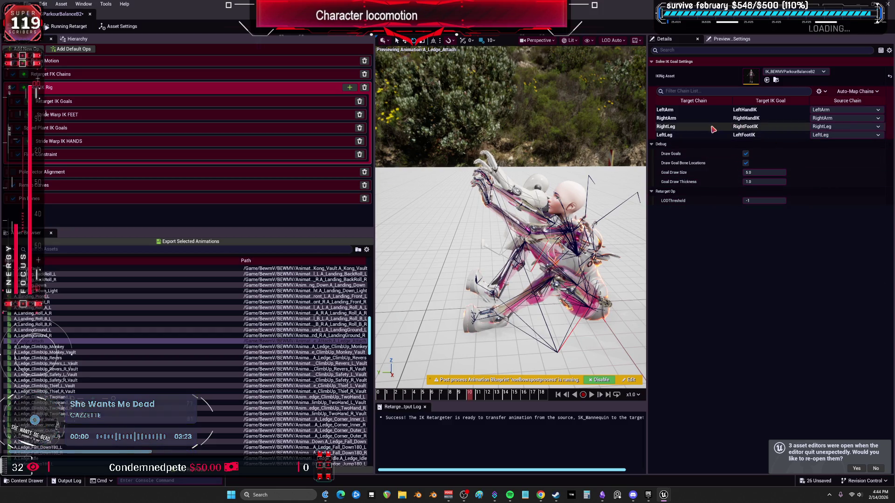
- Shift the RightLeg goal's static offset along Y and adjust its Blend to Source value
click(146, 100)
click(740, 106)
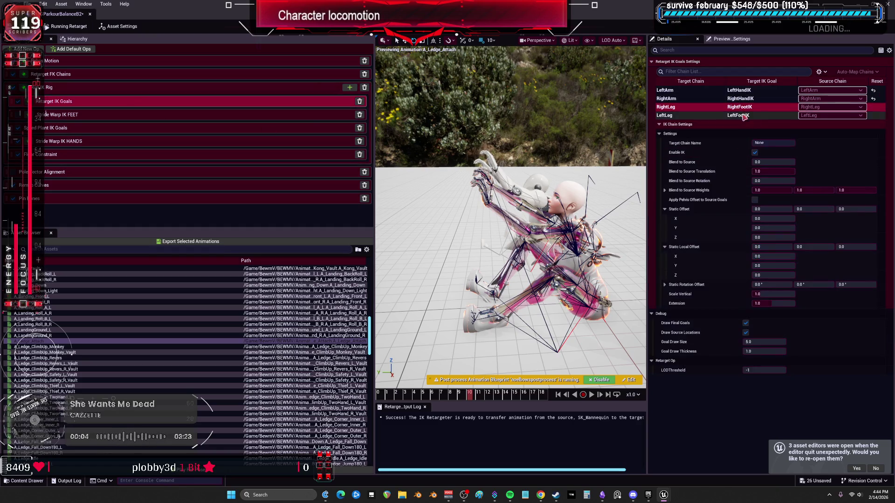
drag(813, 208, 881, 217)
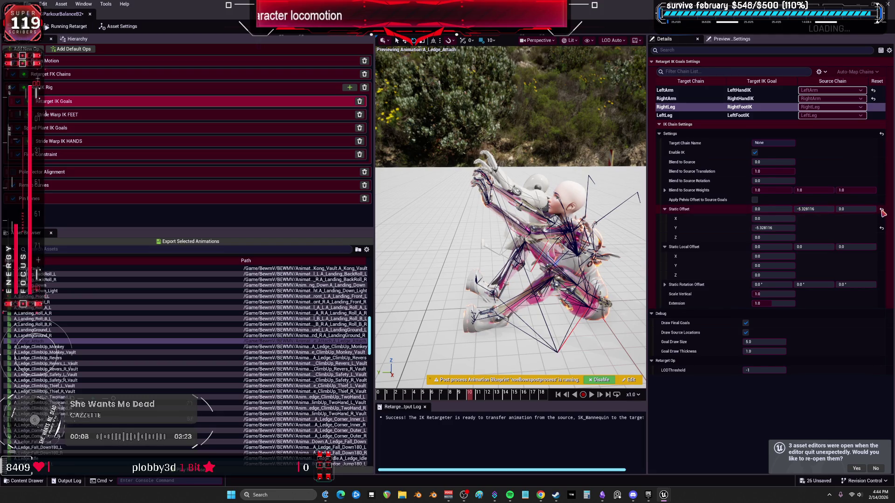
mouse_move(756, 162)
mouse_down()
mouse_move(779, 162)
mouse_move(756, 180)
mouse_up()
click(759, 162)
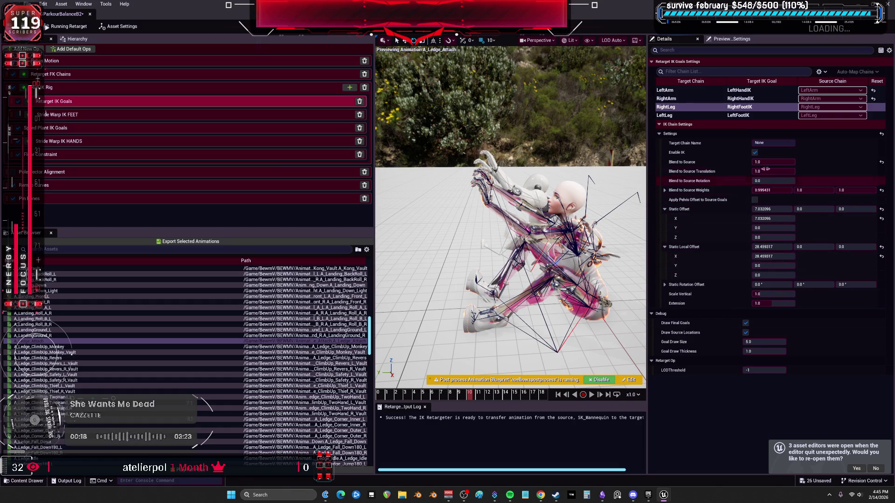
click(741, 115)
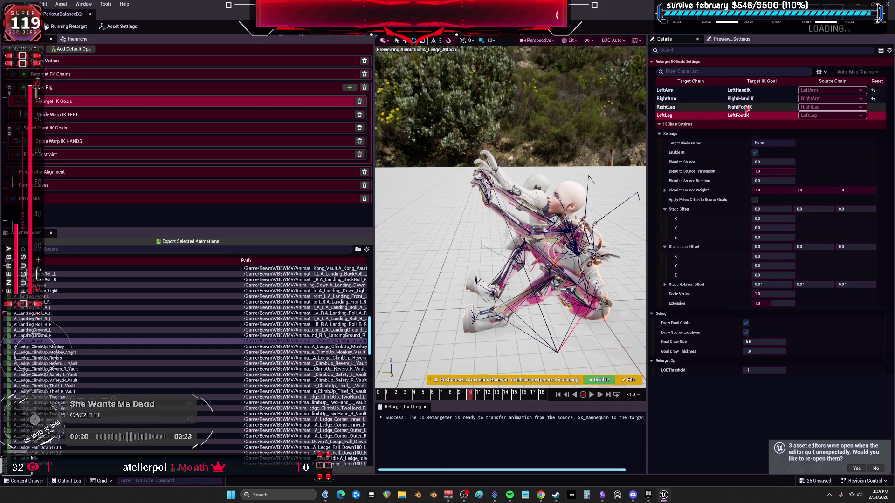
click(745, 108)
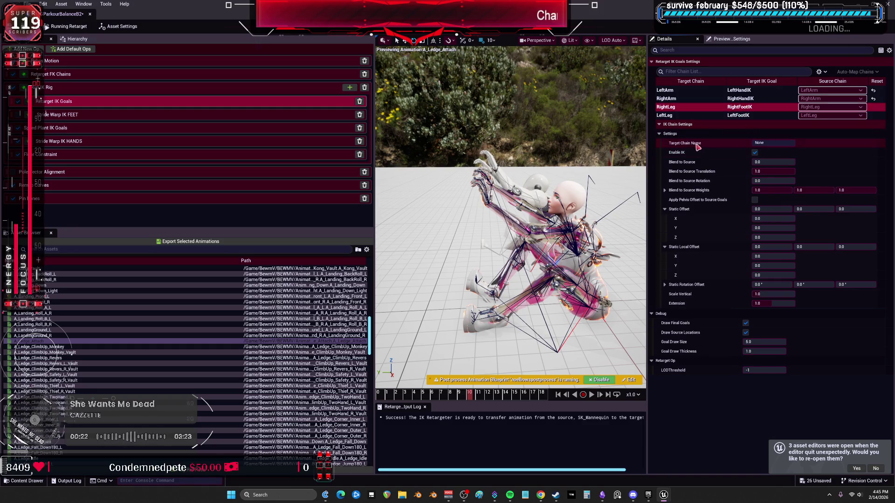
- Review the RightLeg FK chain, pelvis motion and IK rig goal settings
click(205, 74)
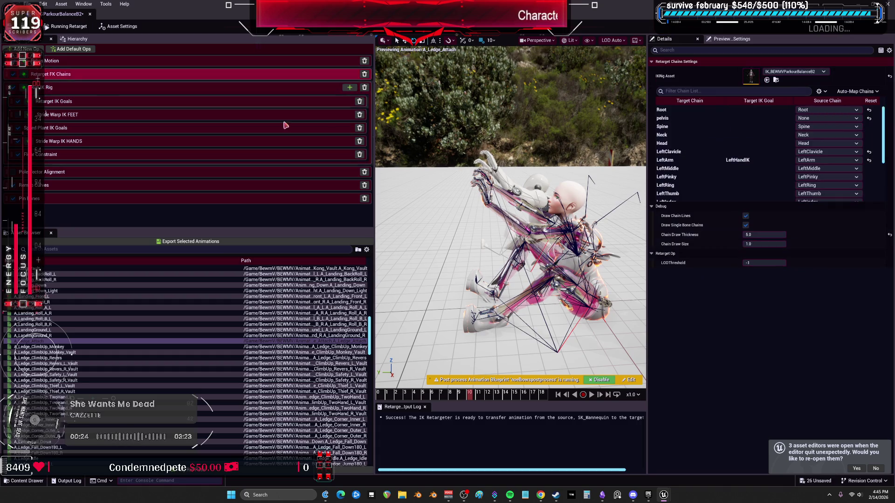
scroll(731, 170, down, 5)
click(737, 190)
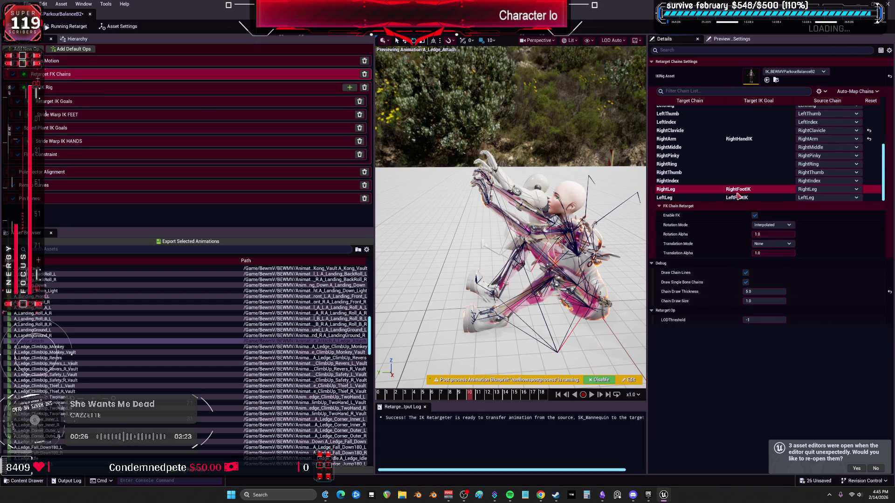
click(120, 62)
click(121, 87)
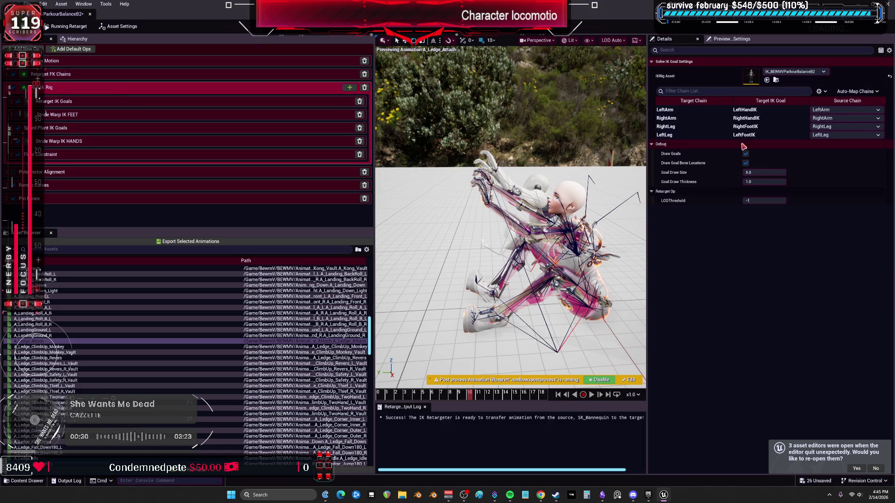
click(124, 101)
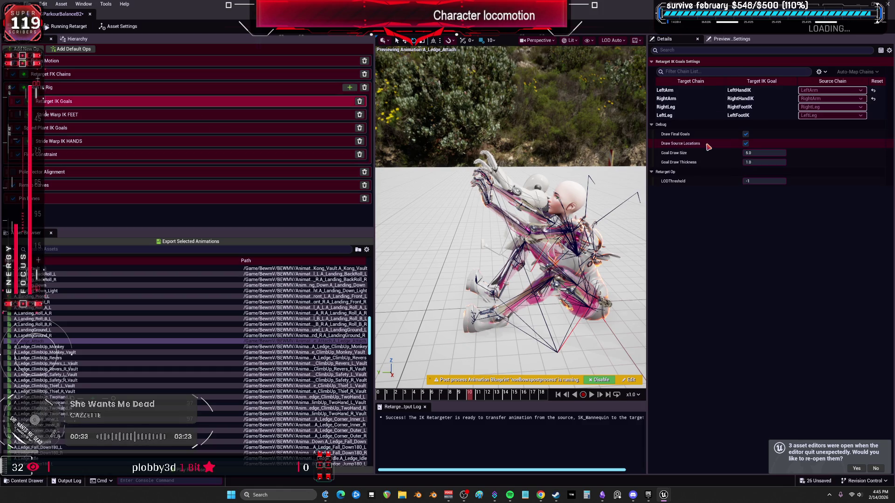
- Set the RightLeg goal's static offset Y to about 5.5 and rotation offset Y to 0.96°
click(680, 106)
click(755, 153)
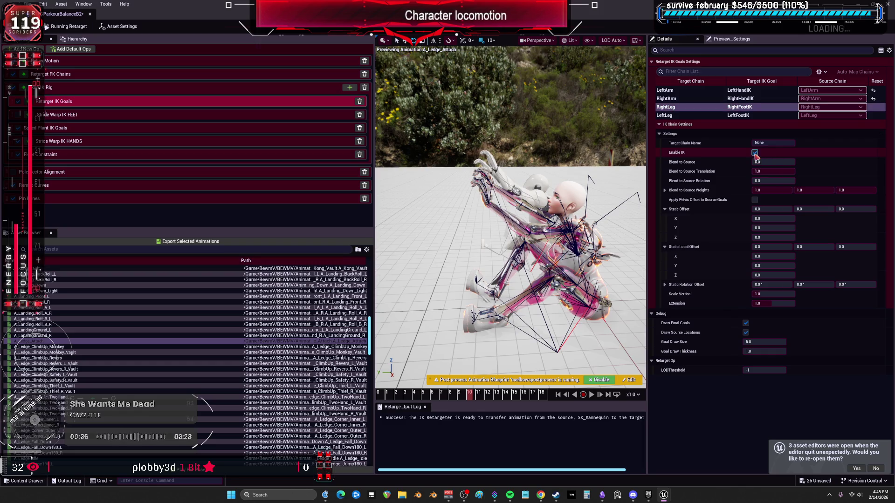
drag(765, 162, 775, 162)
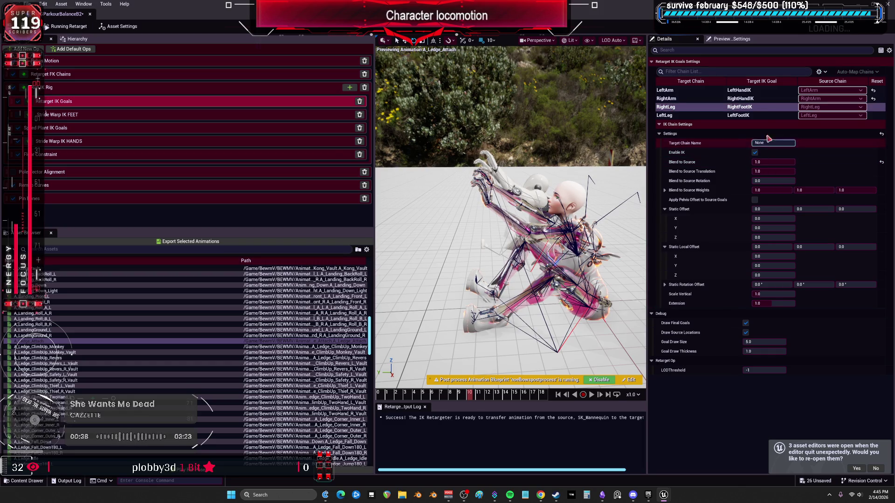
click(664, 115)
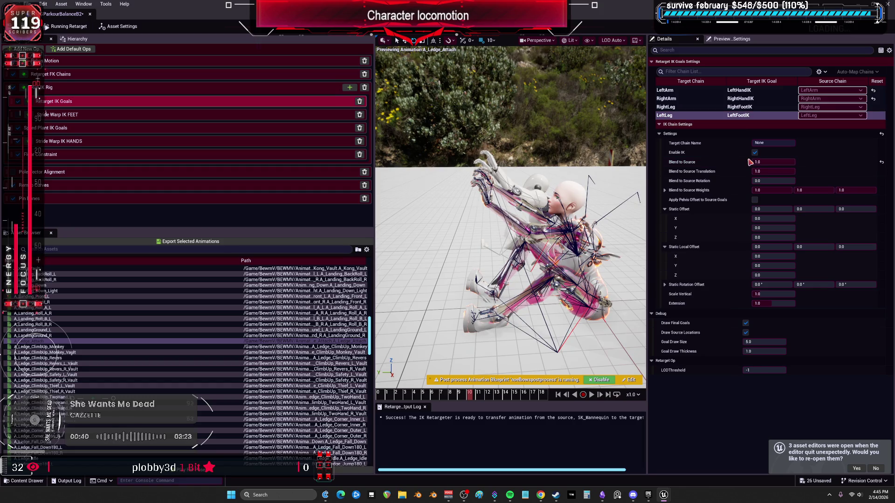
click(751, 108)
drag(820, 209, 820, 209)
drag(801, 285, 808, 284)
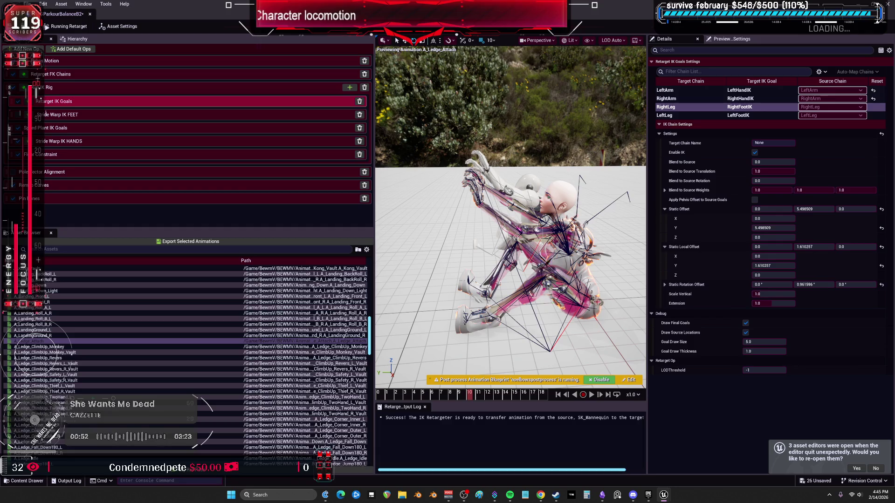
click(53, 128)
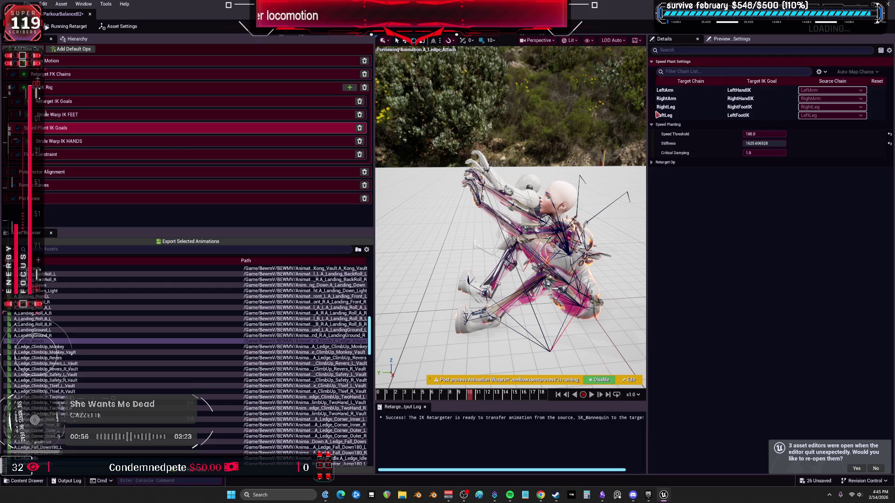
- Review the speed planting, stride warp and floor constraint settings for the leg and arm goals
click(667, 98)
click(671, 106)
click(684, 115)
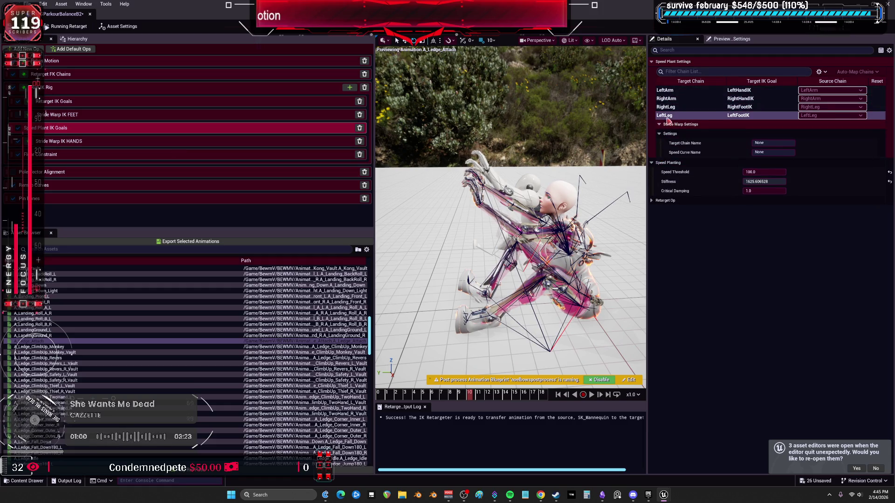
click(666, 90)
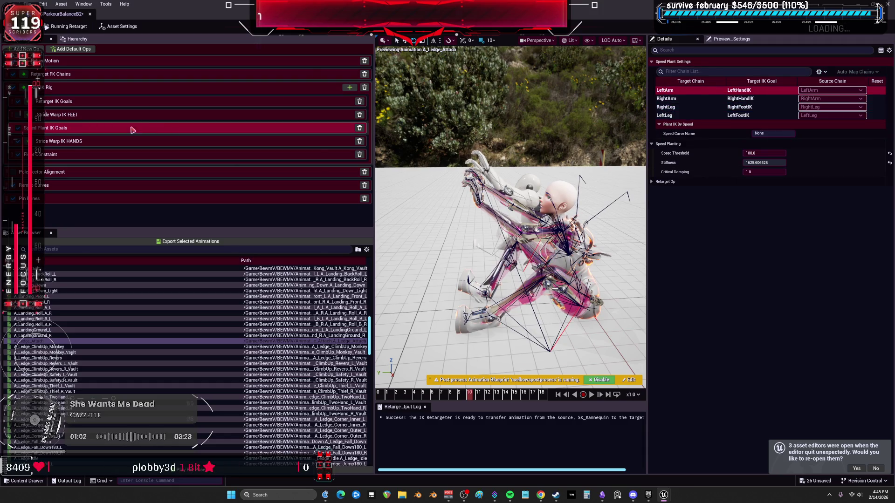
click(79, 140)
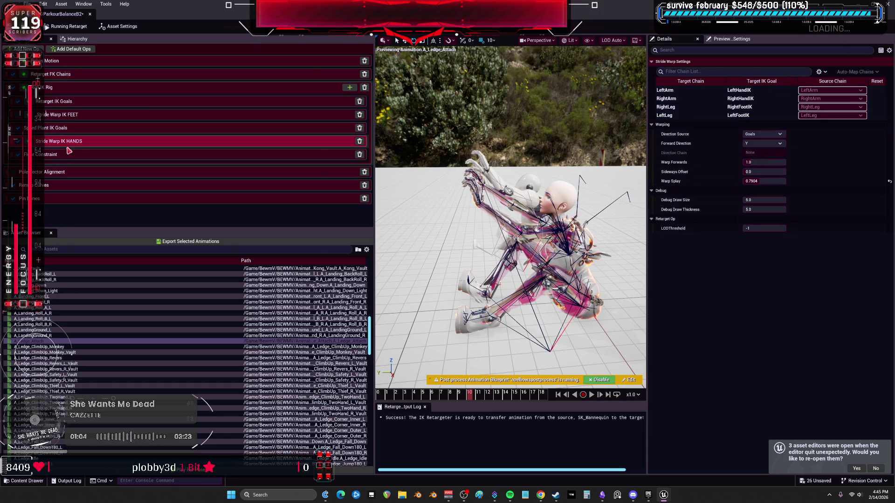
click(62, 157)
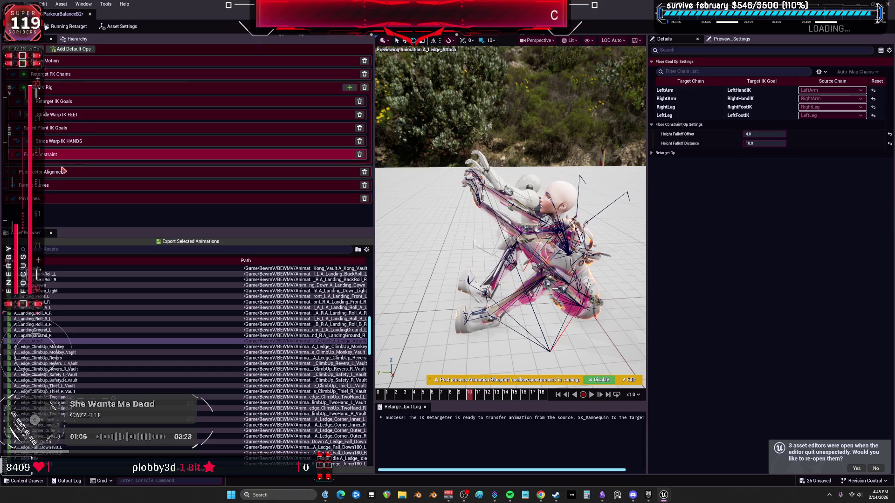
- Raise the LeftLeg goal's Blend to Source to 1.0
click(74, 102)
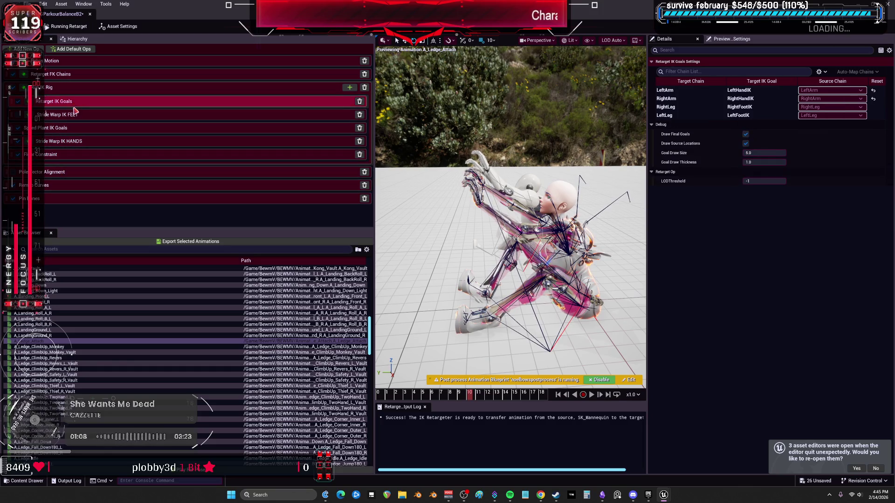
click(740, 116)
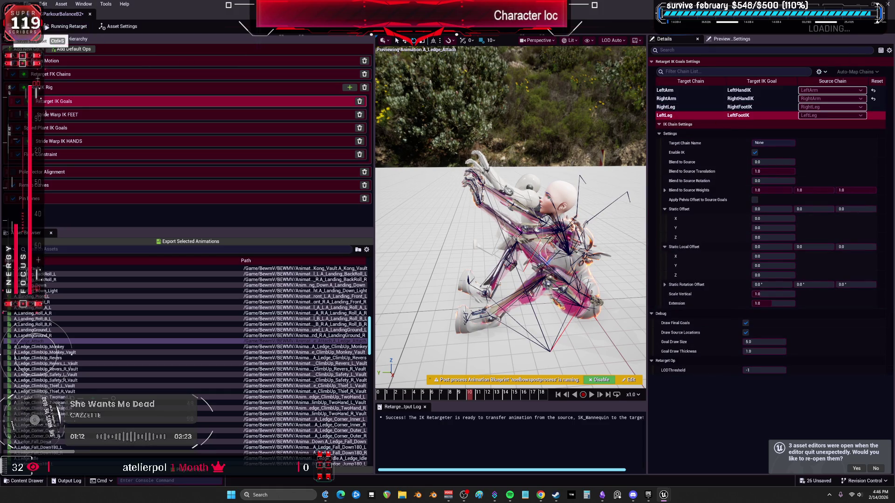
drag(767, 162, 783, 162)
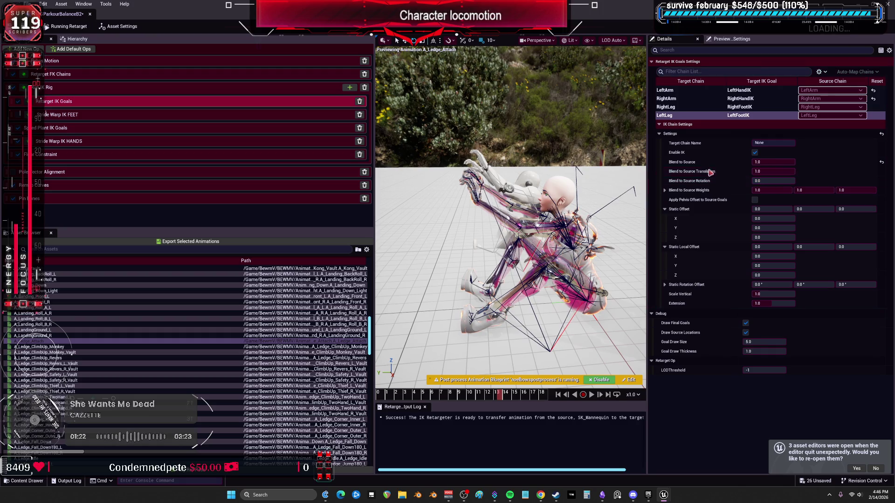
- Open the target IK Rig IK_BEWMVParkourBalanceB2 from the retargeter's asset settings
key(super+Down)
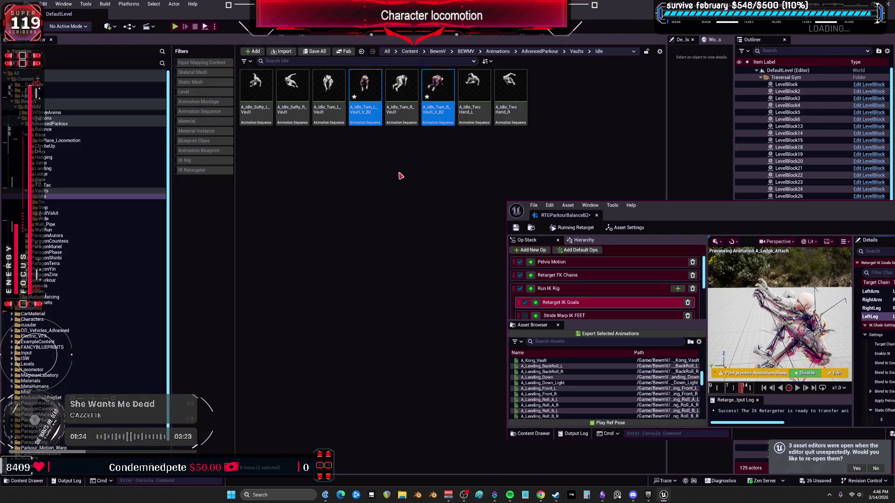
click(50, 123)
mouse_move(699, 219)
mouse_down()
mouse_move(407, 224)
mouse_move(447, 2)
mouse_up()
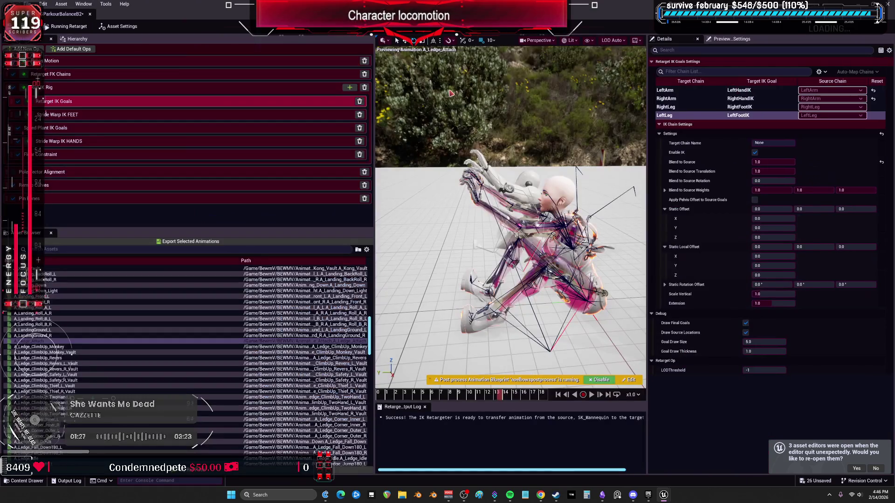
click(560, 131)
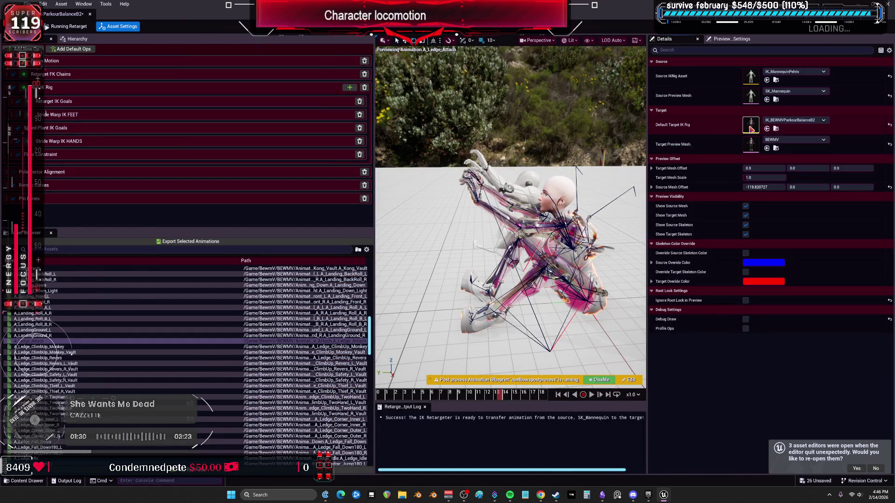
double_click(751, 127)
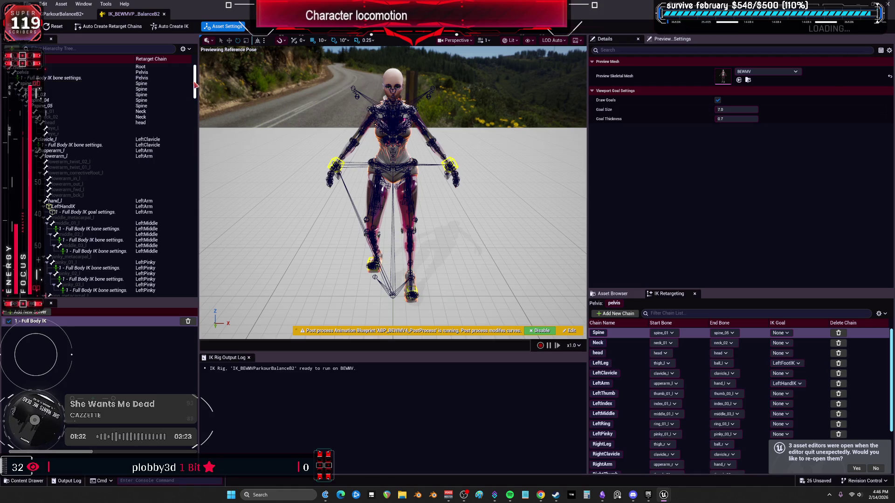
- Inspect the Full Body IK goal, LeftFootIK goal and bone settings, then close the IK Rig
drag(195, 84, 196, 263)
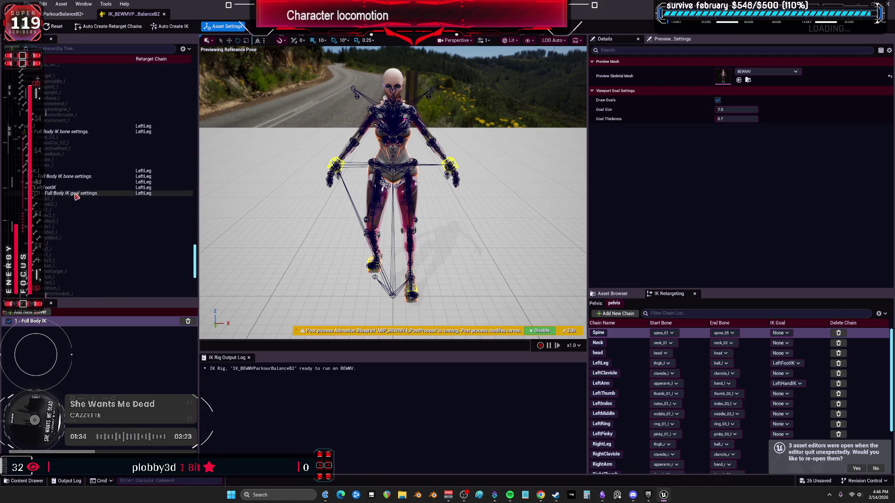
click(70, 193)
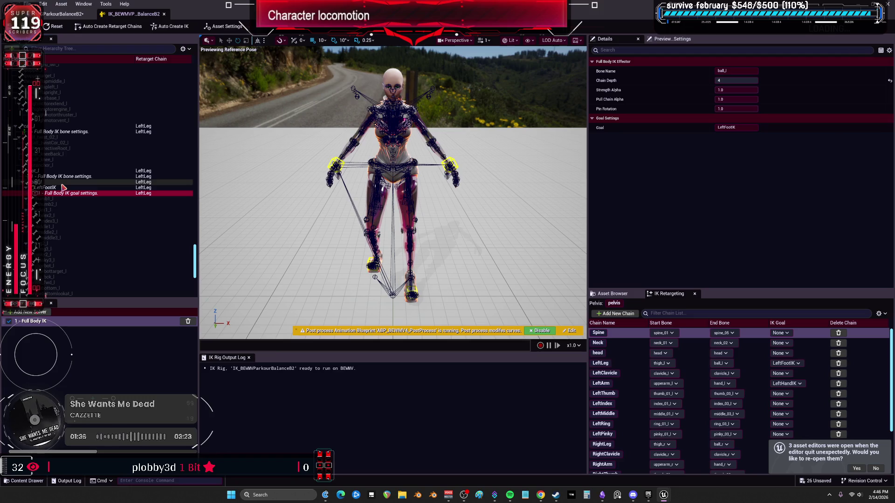
click(63, 187)
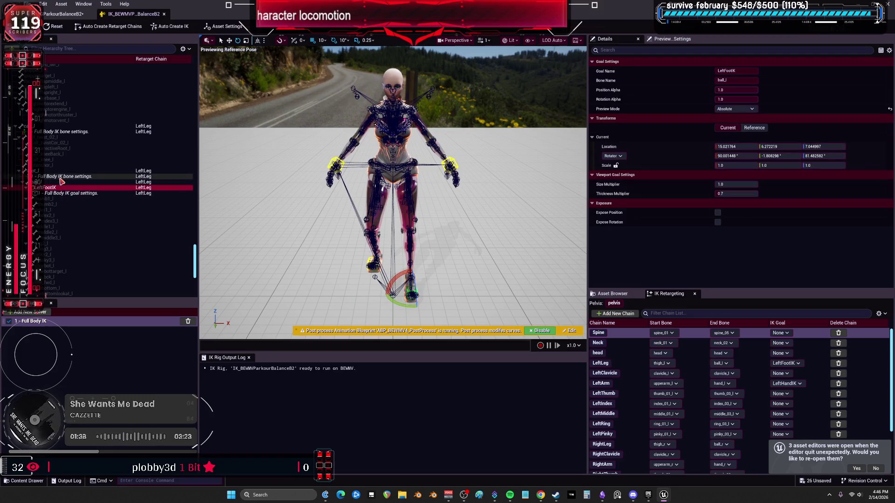
click(62, 177)
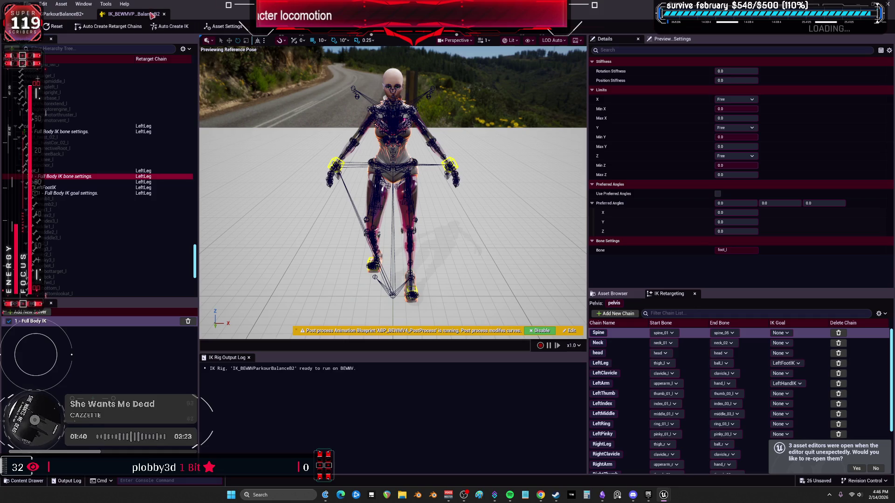
click(165, 14)
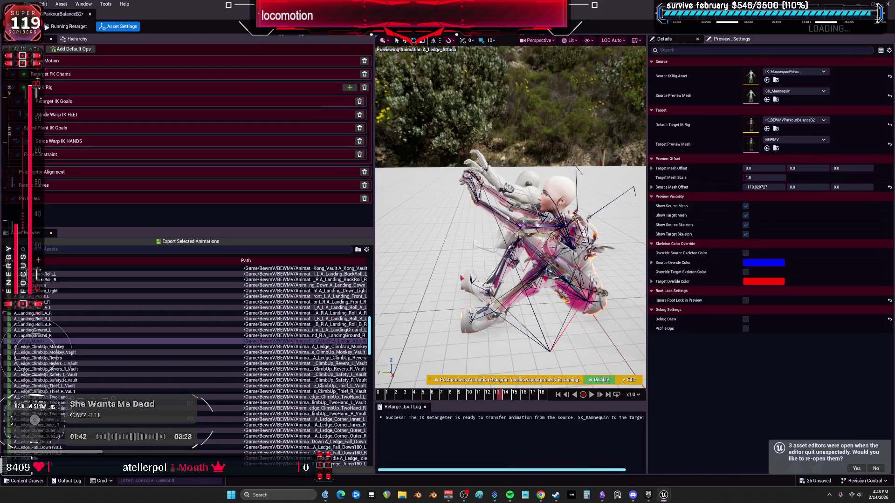
- Enter 1.0 as the LeftLeg goal's Blend to Source value
click(47, 128)
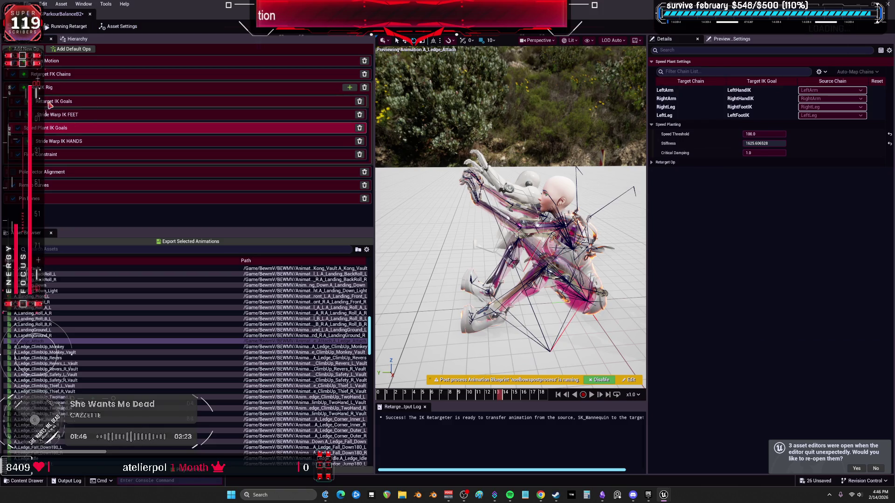
click(50, 105)
click(728, 115)
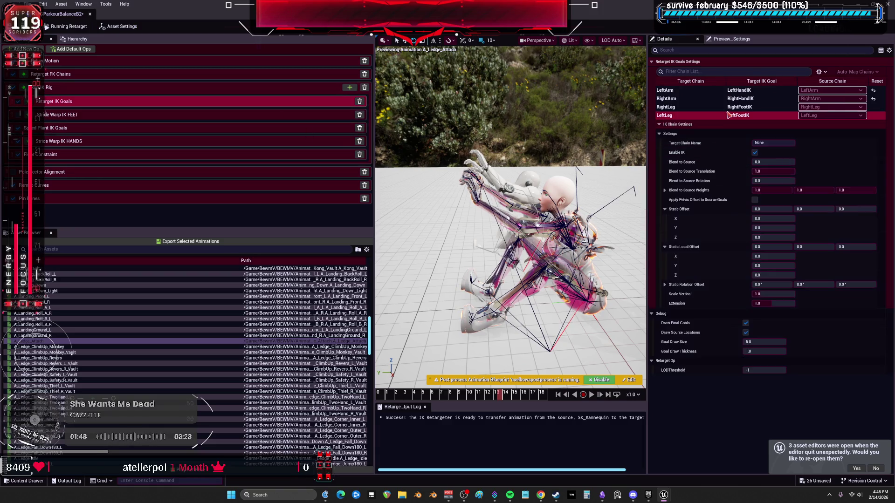
mouse_move(772, 164)
mouse_down()
mouse_move(785, 165)
mouse_move(757, 171)
mouse_up()
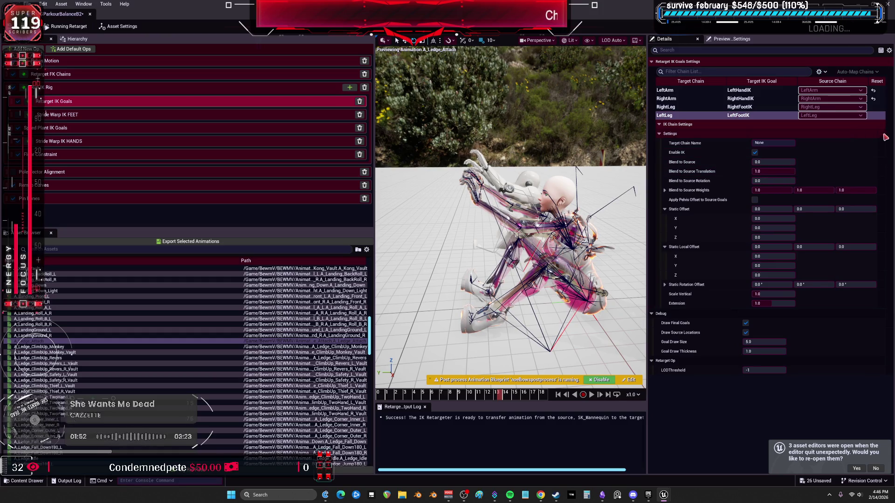
text(1)
click(763, 171)
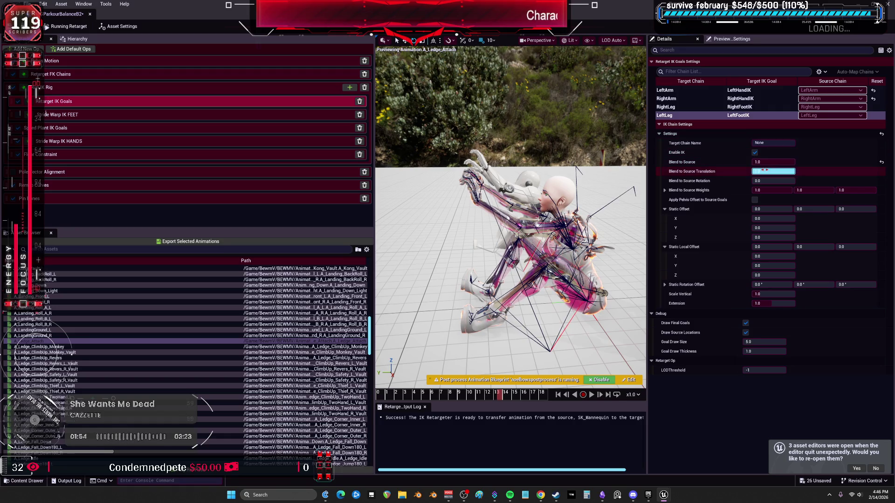
click(773, 162)
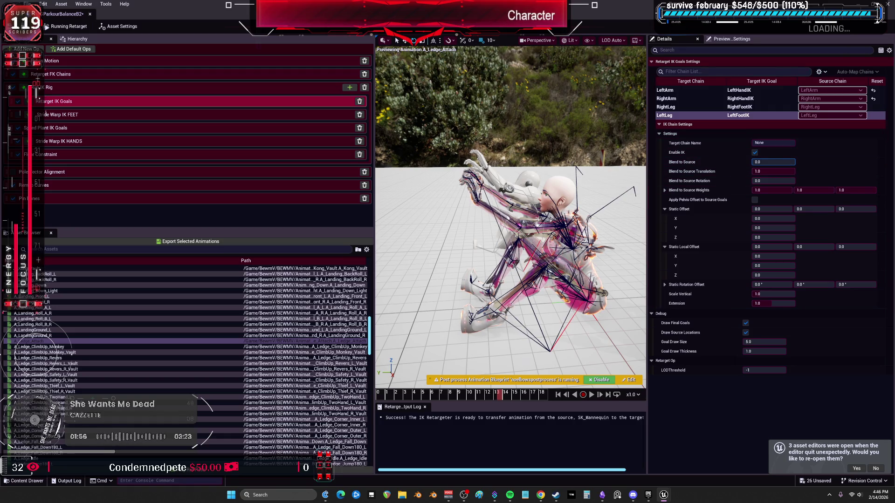
text(1)
key(Return)
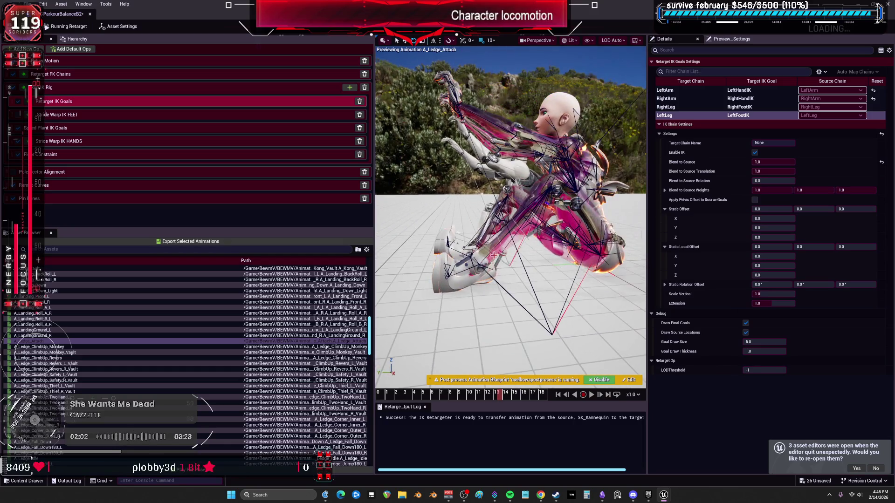
click(64, 89)
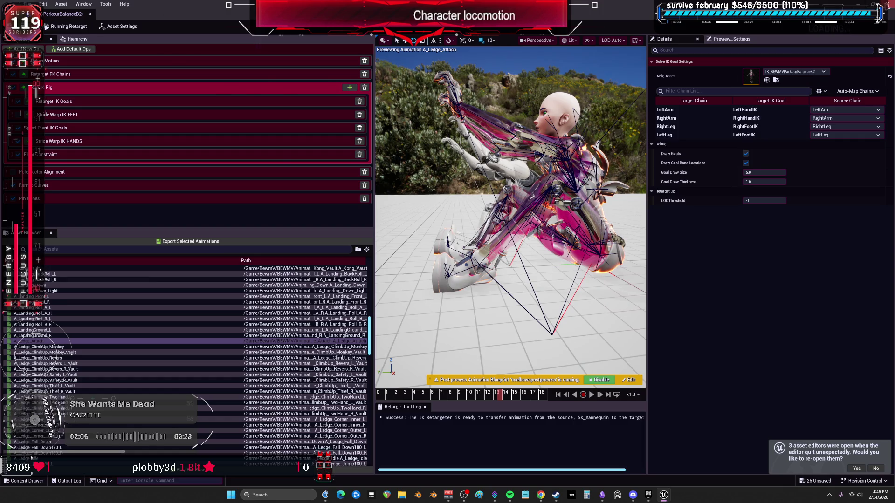
- Reopen RTGParkourBalanceB2 and preview A_Ledge_Attach paused near frame 10
key(alt+Tab)
double_click(548, 165)
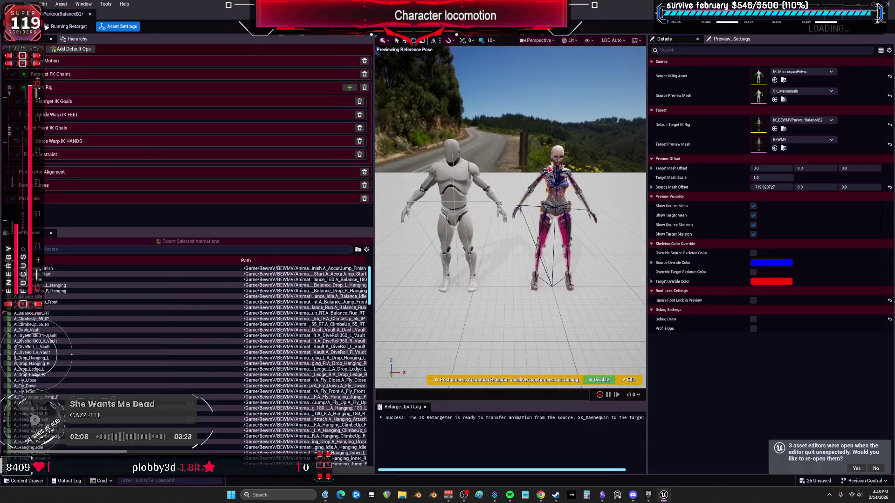
scroll(97, 325, down, 10)
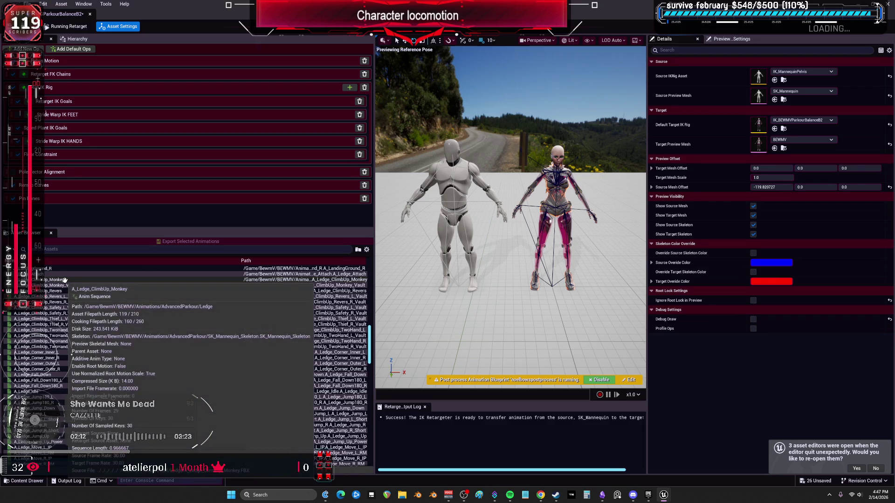
click(325, 274)
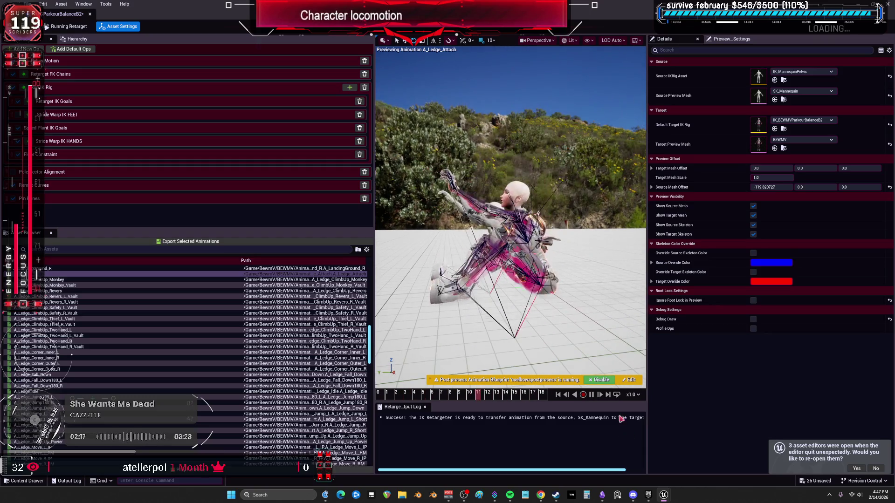
key(space)
click(464, 395)
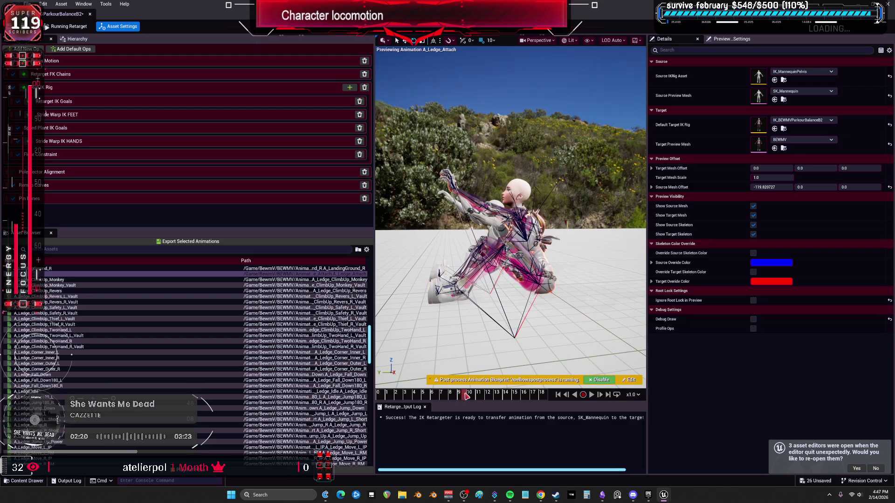
- Widen the 3D preview and bring up the RightLeg goal in Retarget IK Goals
drag(373, 301, 217, 301)
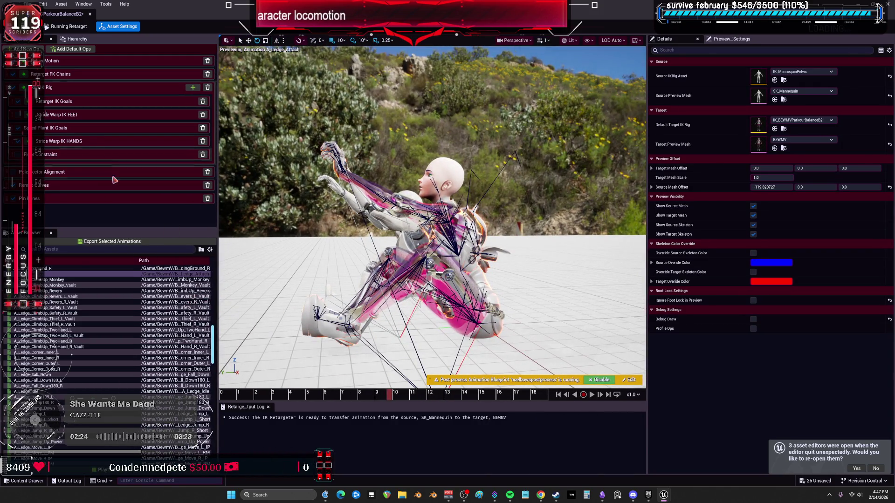
scroll(432, 216, up, 3)
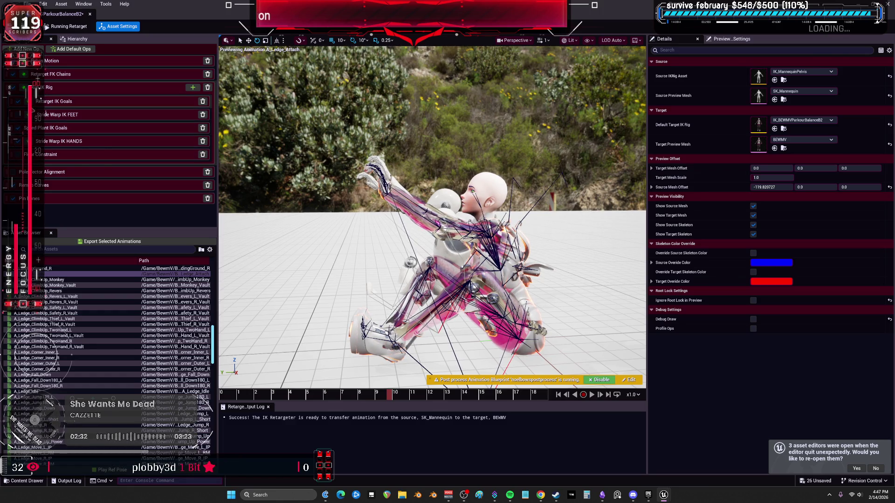
click(117, 102)
click(692, 107)
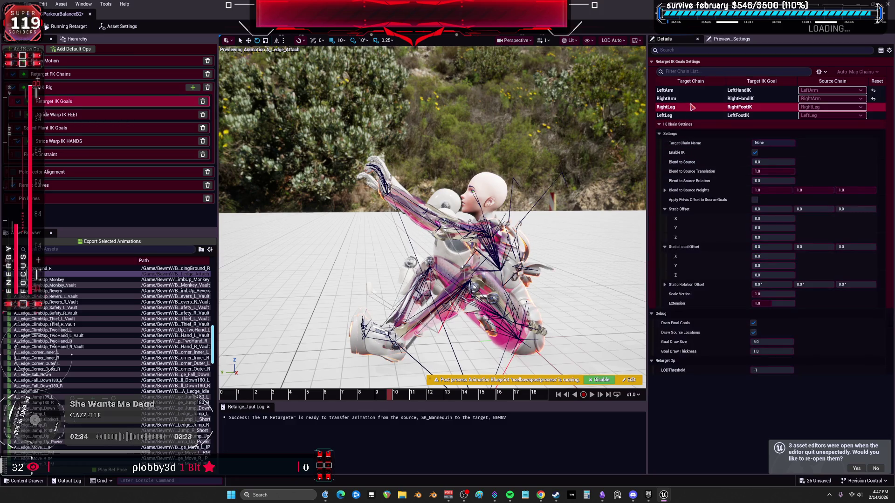
- Give RightLeg Blend to Source 1.0, pelvis offset, small Y offsets, 1.33° rotation and Extension 1.42
drag(774, 162, 773, 162)
click(774, 171)
drag(799, 208, 808, 209)
click(755, 199)
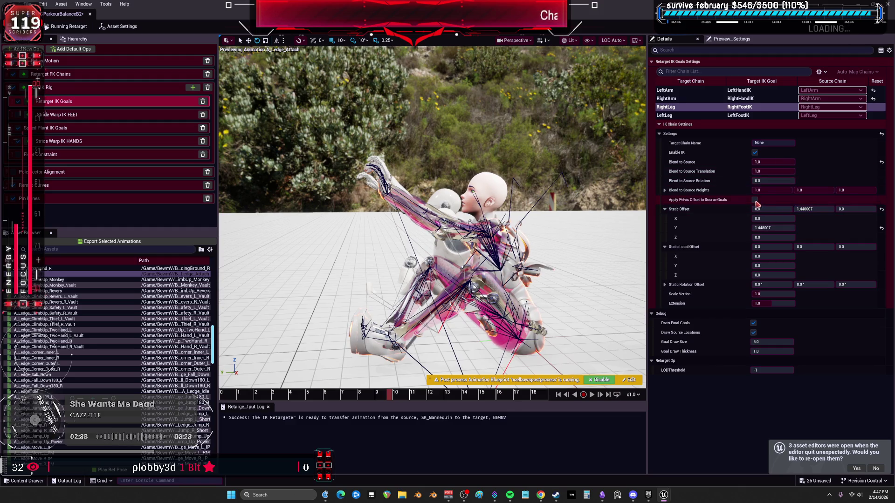
drag(822, 249, 834, 249)
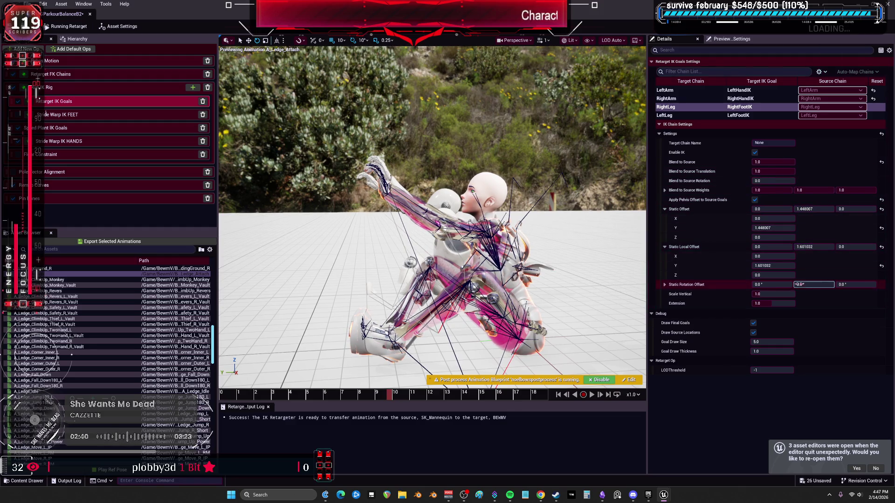
drag(813, 285, 827, 284)
click(771, 303)
drag(772, 302, 783, 302)
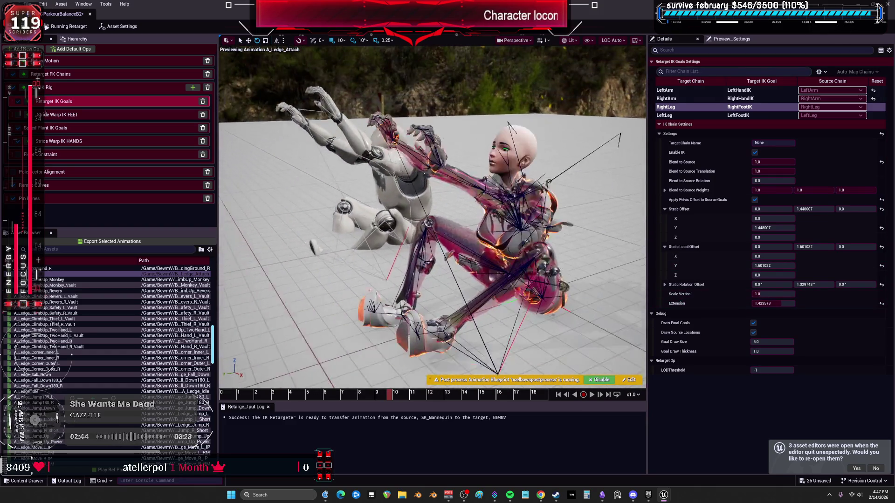
click(71, 92)
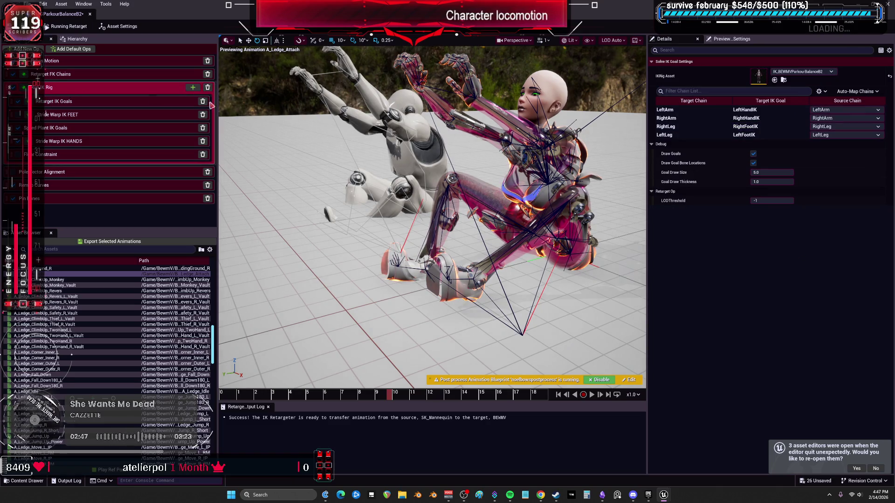
click(681, 127)
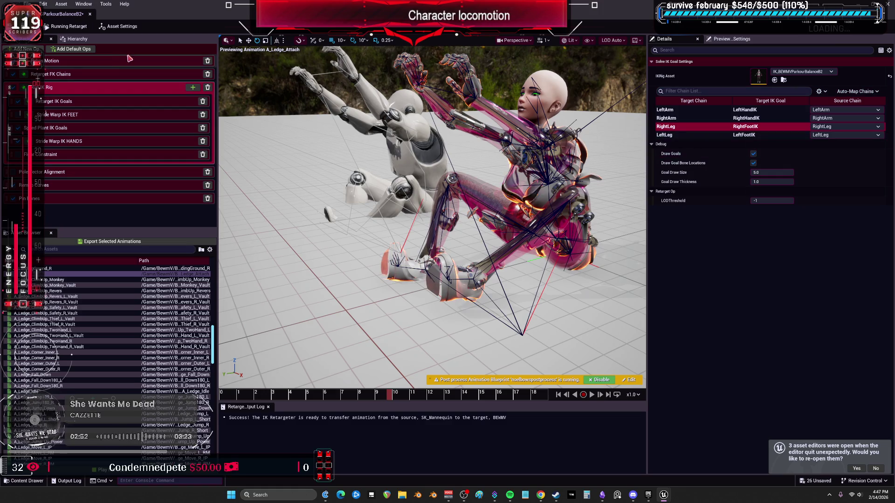
- Set the RightLeg FK chain to One to One Reversed rotation with Translation Mode None
click(132, 74)
scroll(709, 186, down, 5)
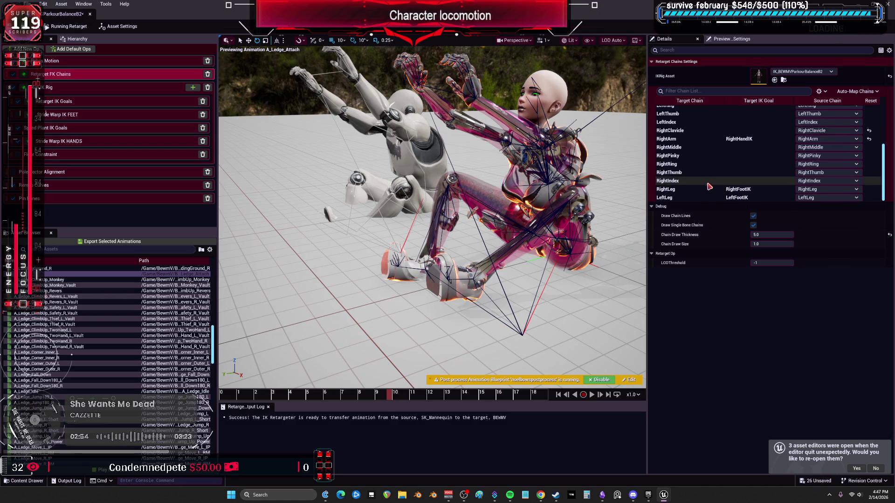
click(699, 189)
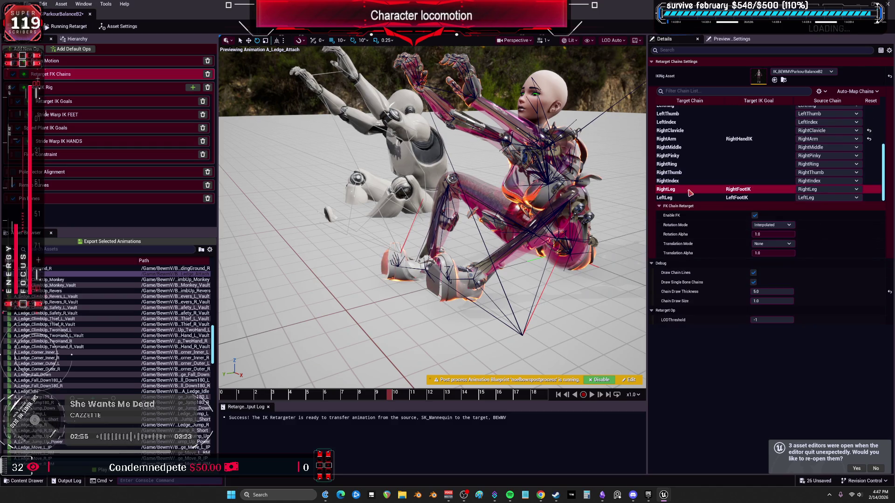
click(772, 244)
click(769, 265)
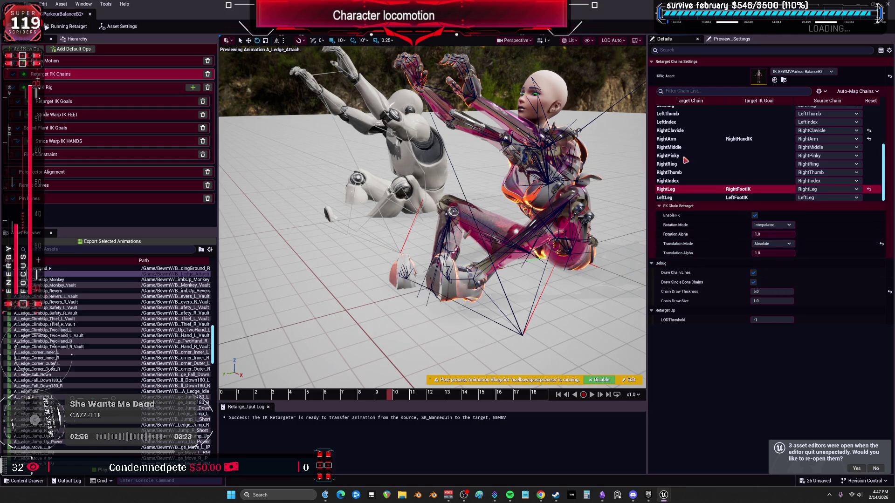
click(690, 139)
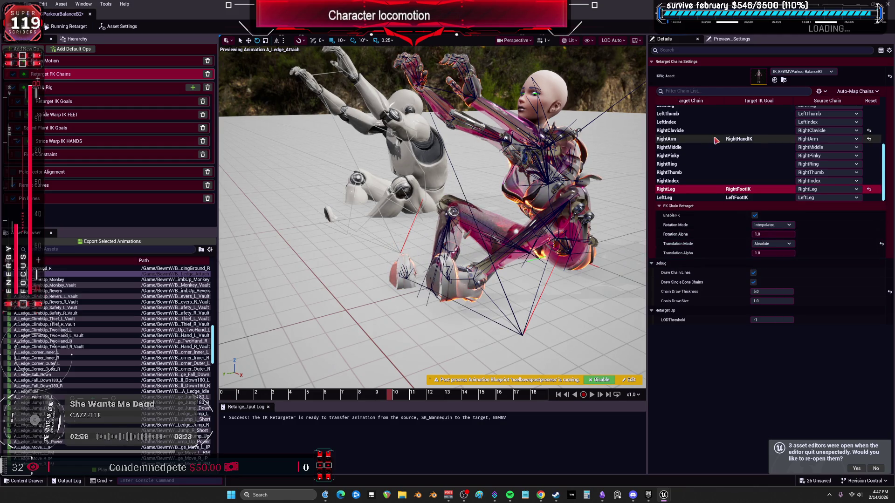
click(718, 190)
click(773, 225)
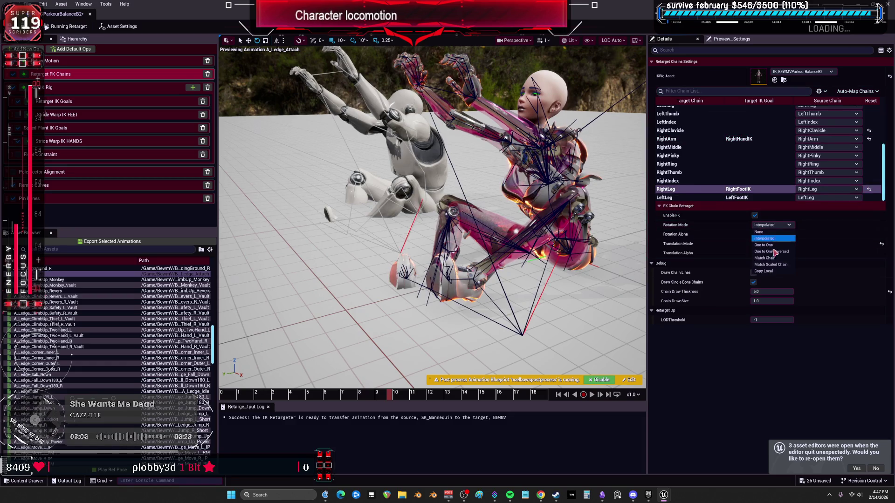
click(771, 246)
click(744, 140)
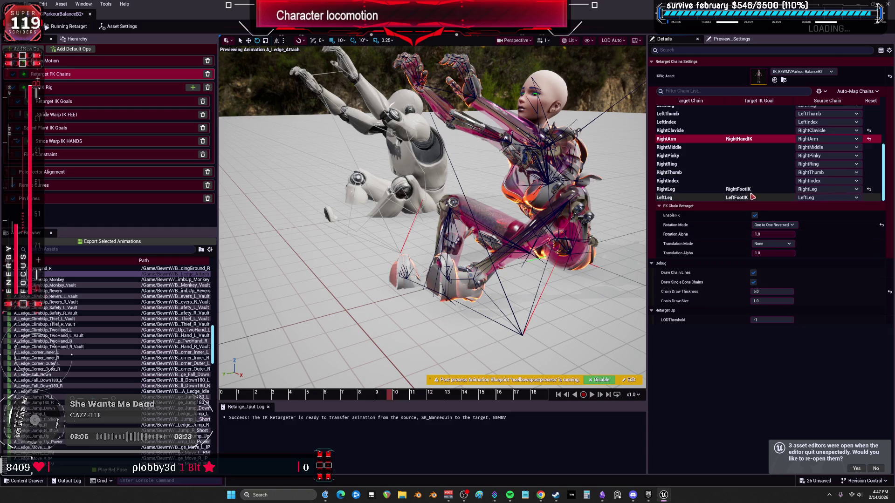
click(718, 189)
click(772, 244)
click(761, 243)
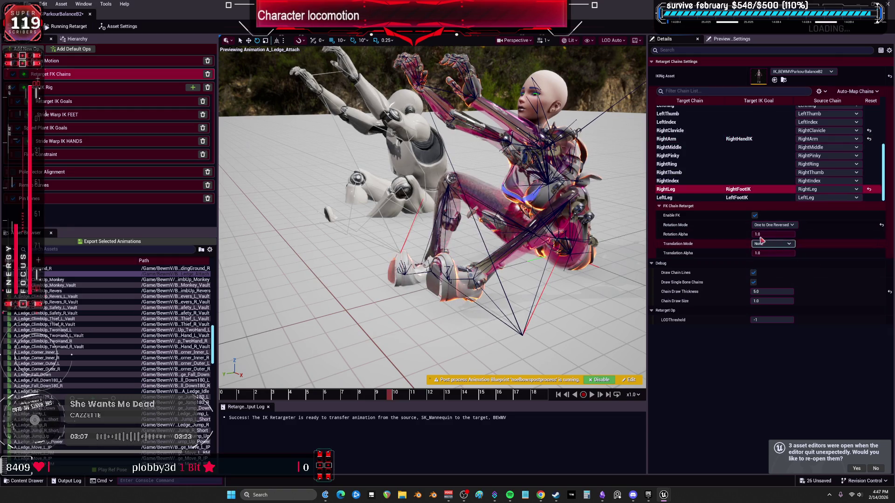
- Set the LeftLeg FK chain's rotation mode to One to One Reversed
click(717, 197)
click(773, 225)
click(772, 246)
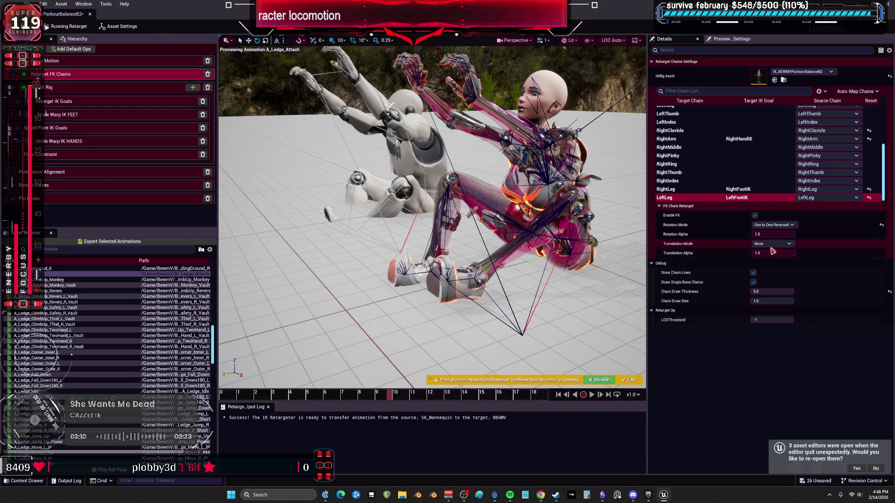
click(775, 225)
click(731, 352)
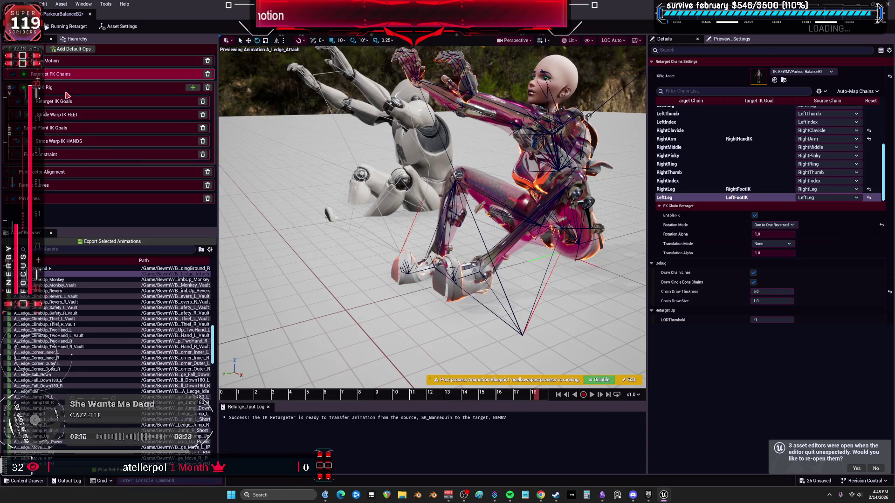
- Raise the LeftLeg goal's static offset Z to about 8.87
click(117, 92)
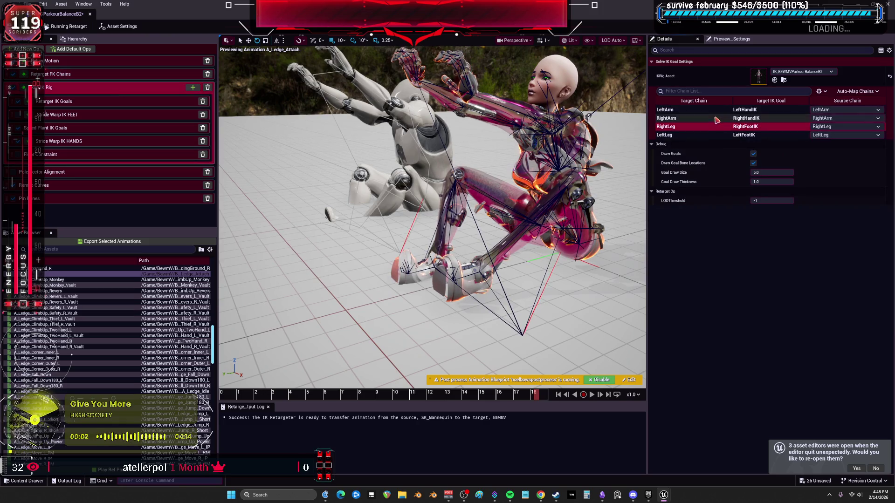
click(705, 135)
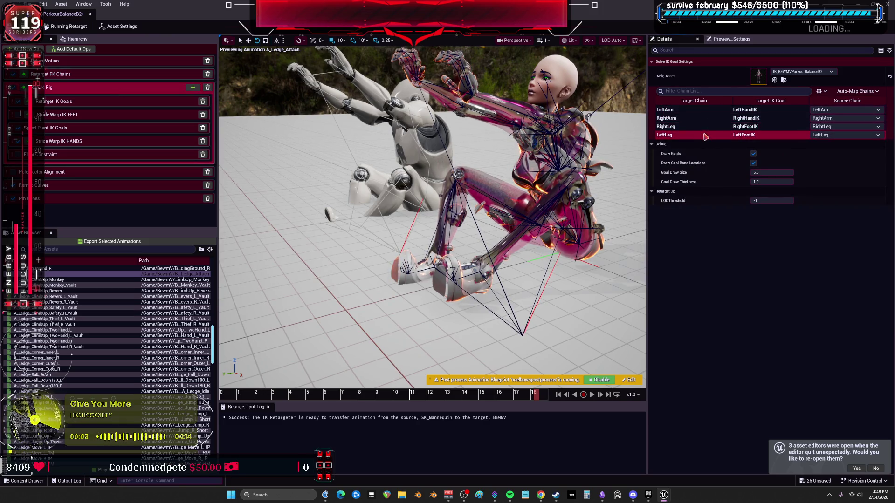
click(125, 101)
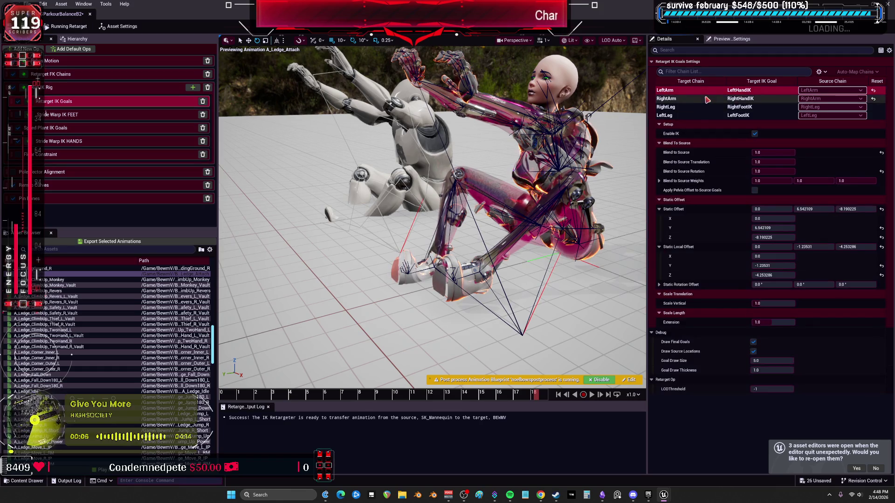
click(717, 115)
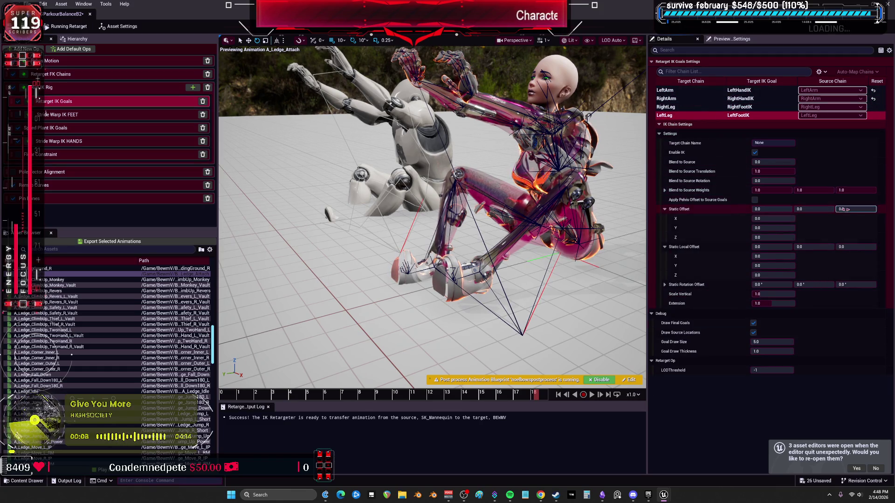
drag(844, 208, 867, 209)
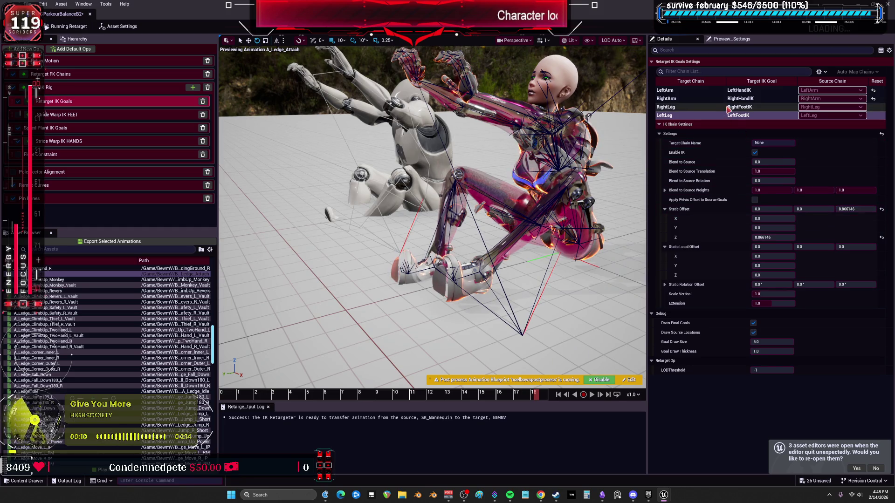
- Set the RightArm goal's static offset Z to -8.811104
click(727, 98)
drag(855, 208, 797, 209)
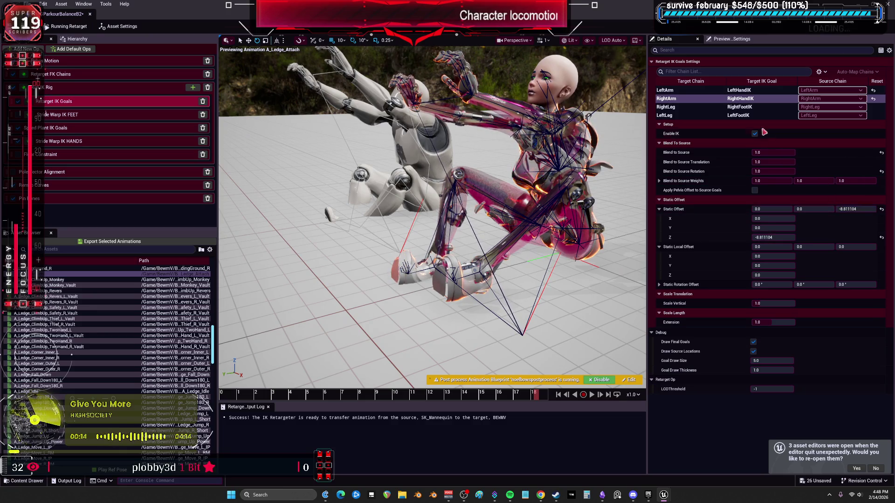
click(741, 99)
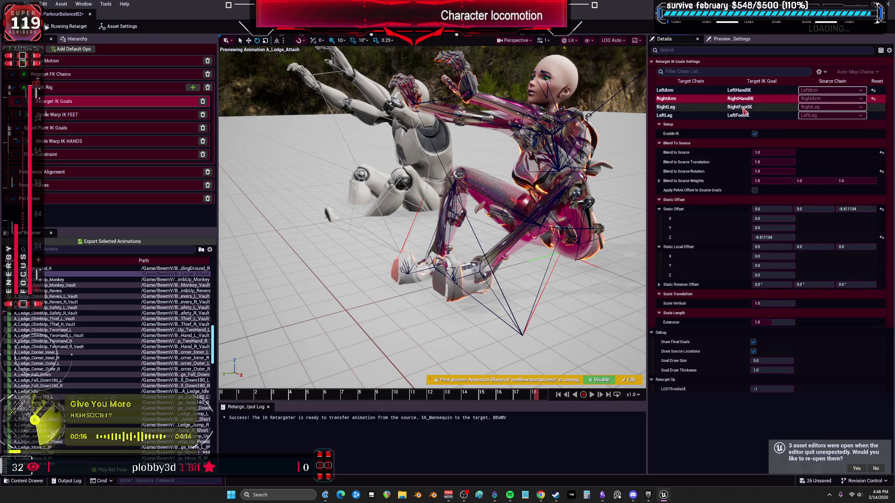
- Expand and inspect the RightLeg goal's IK Chain Settings sections
click(741, 107)
click(660, 136)
click(660, 134)
click(660, 134)
click(690, 133)
click(693, 134)
click(698, 124)
click(659, 135)
click(653, 144)
click(653, 144)
click(659, 125)
click(659, 133)
click(666, 106)
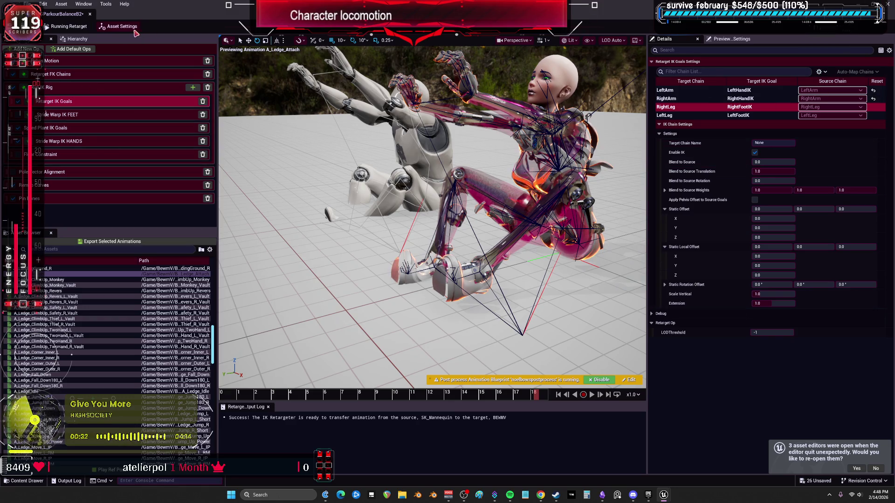
click(117, 87)
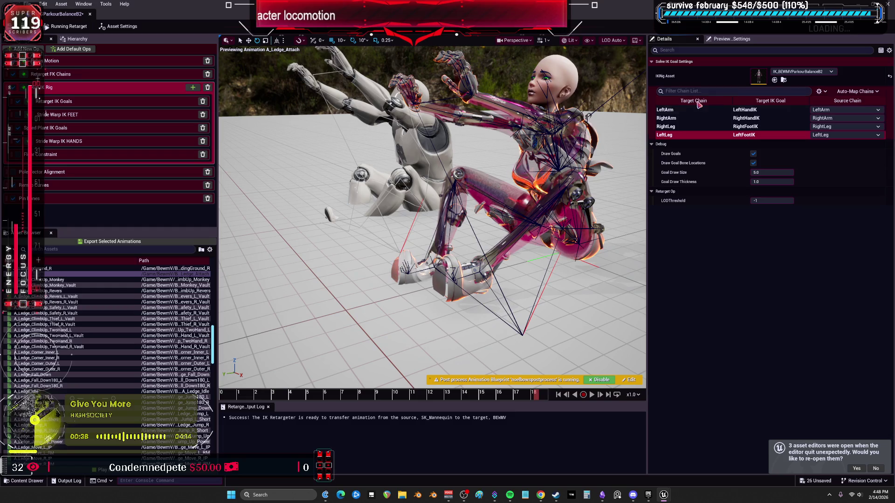
- Open the retargeter's IK Rig and select the RightHandIK goal in the Hierarchy
double_click(758, 76)
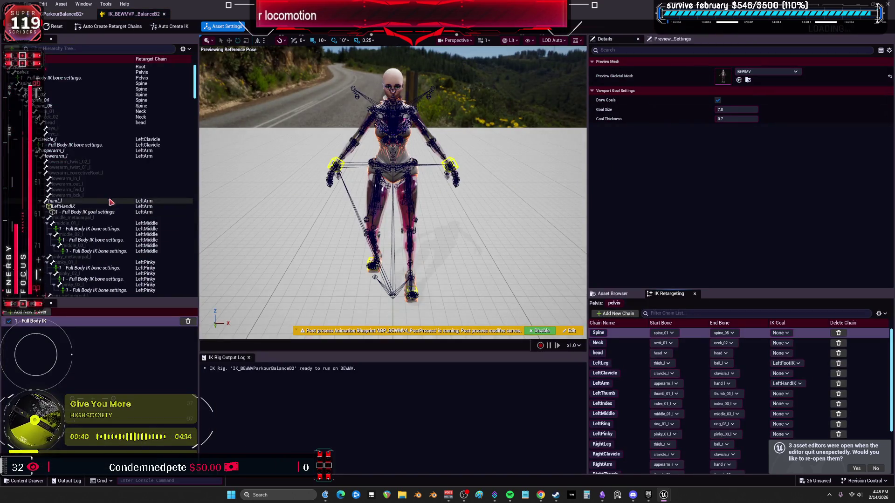
scroll(109, 205, down, 15)
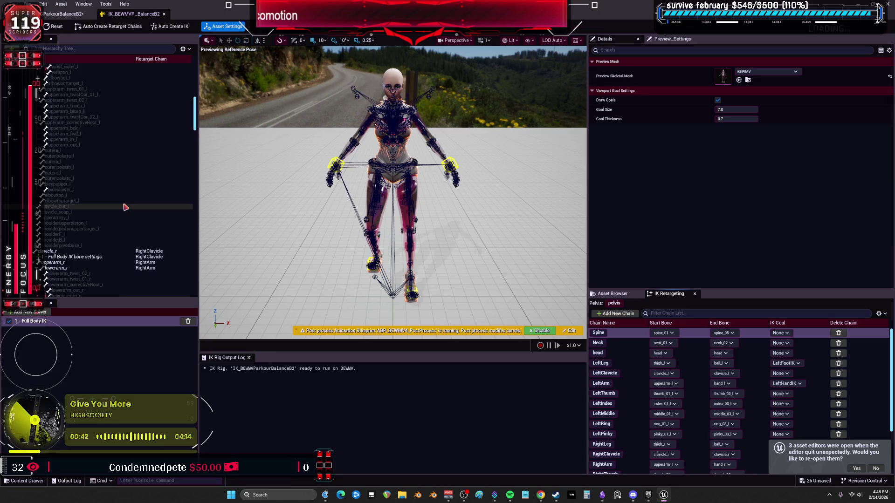
scroll(121, 207, down, 3)
scroll(98, 208, down, 7)
scroll(92, 208, down, 5)
click(140, 106)
- Review the Full Body IK effector settings of the LeftFootIK and RightFootIK goals
drag(196, 133, 204, 281)
scroll(130, 223, down, 5)
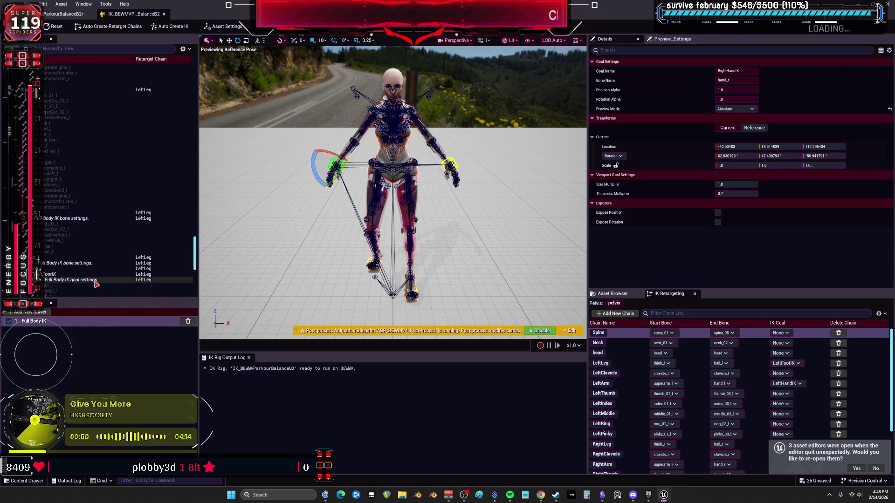
click(94, 280)
click(74, 274)
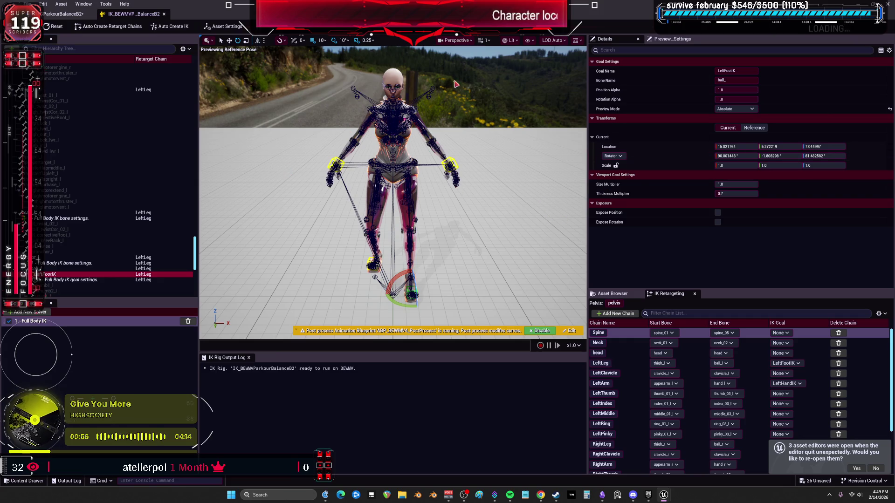
drag(196, 247, 196, 207)
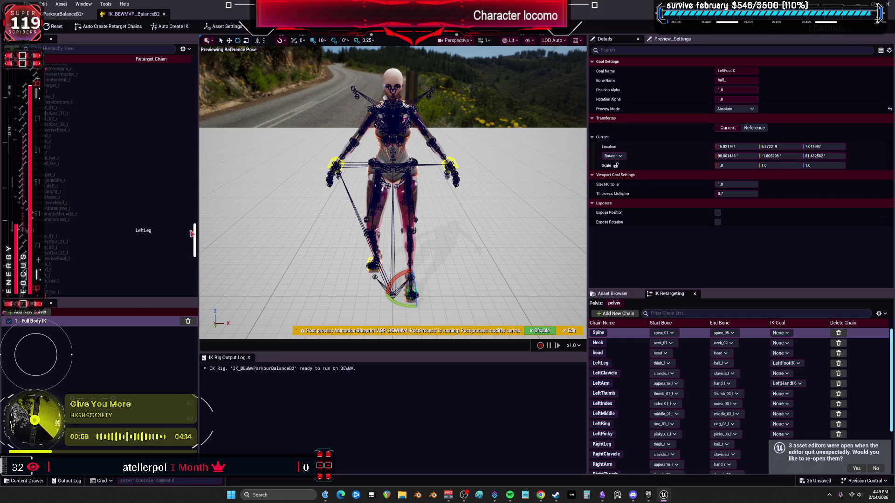
click(79, 204)
click(65, 197)
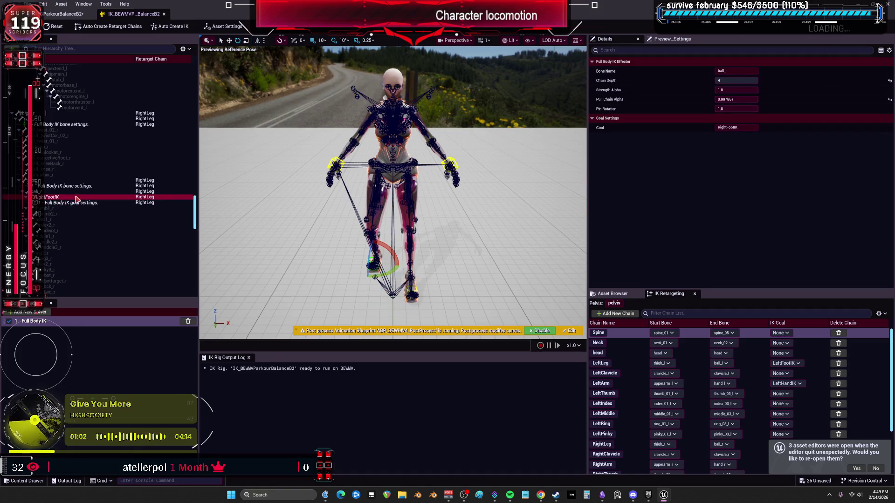
drag(195, 210, 195, 257)
- Set LeftFootIK's preview mode to Additive and return to the ParkourBalanceB2 retargeter
click(64, 221)
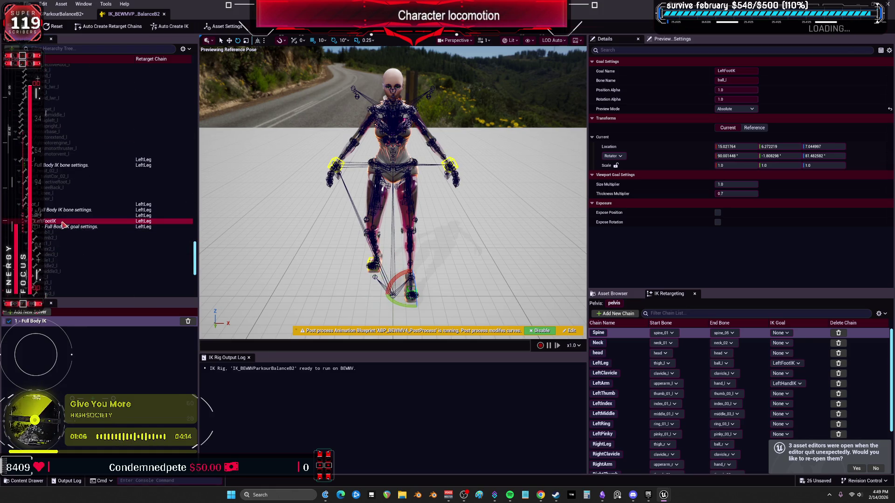
click(735, 112)
click(732, 120)
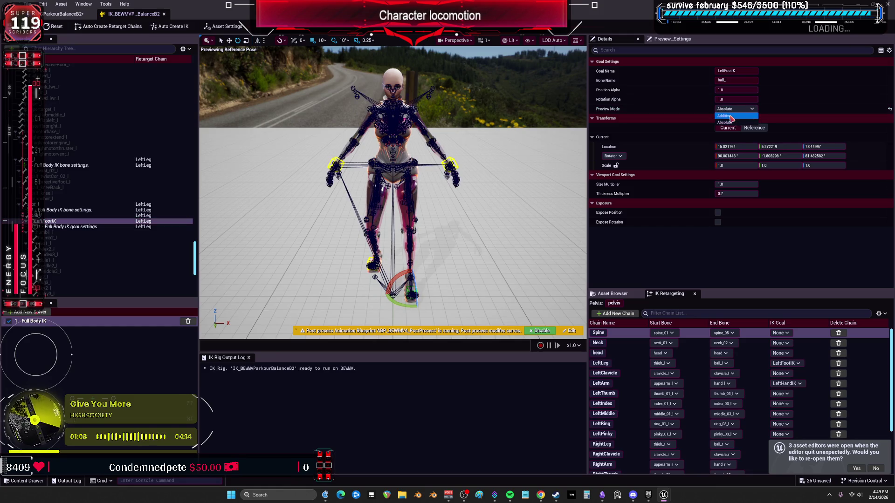
click(63, 14)
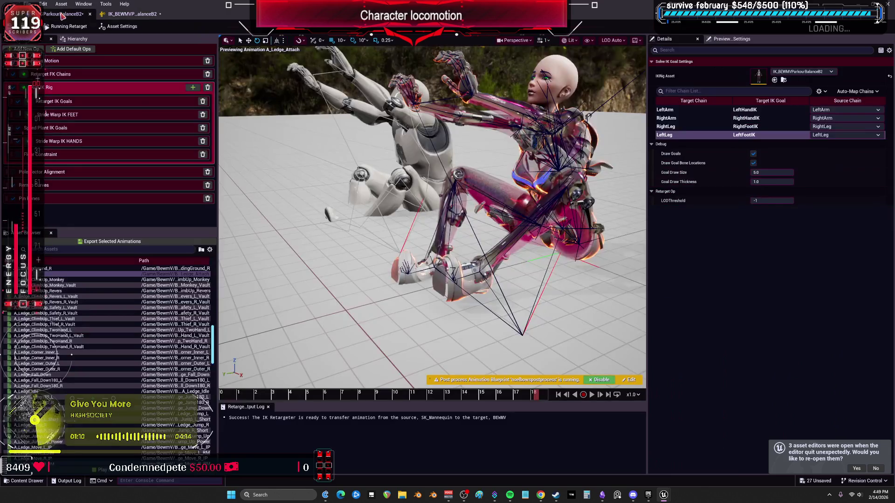
- With the LeftLeg chain selected, show the Retarget IK Goals settings, then switch to the level editor
click(671, 135)
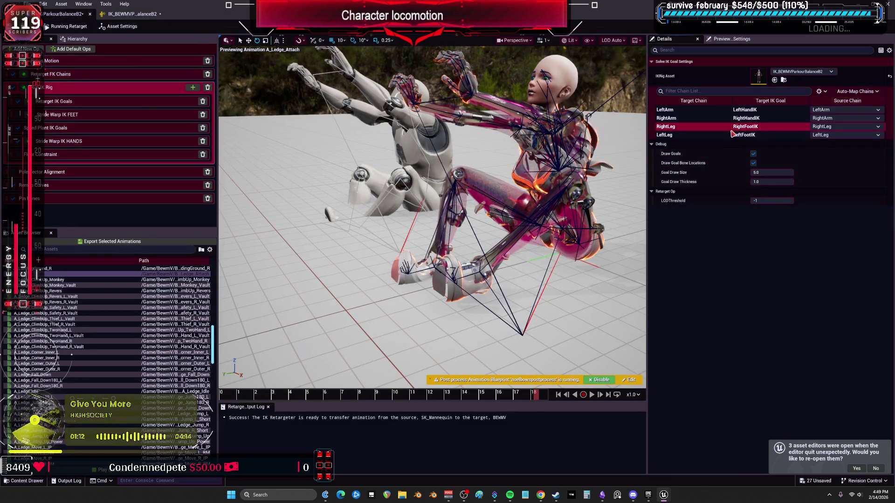
click(93, 101)
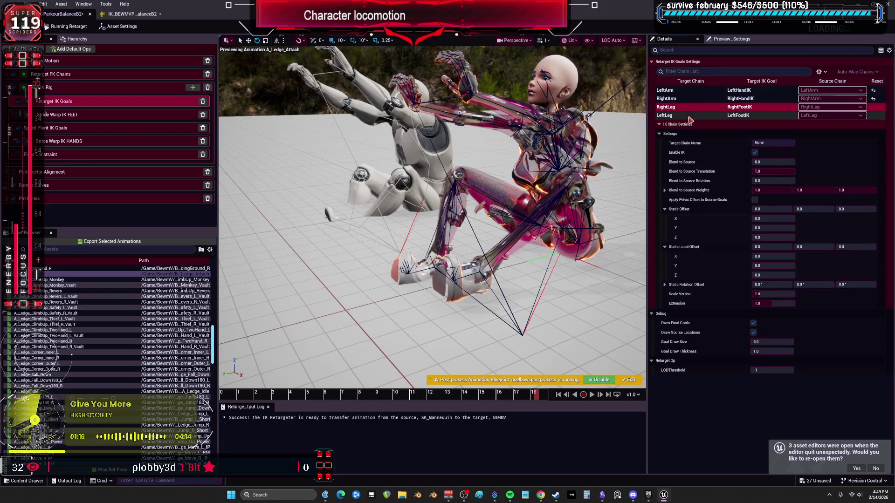
key(alt+Tab)
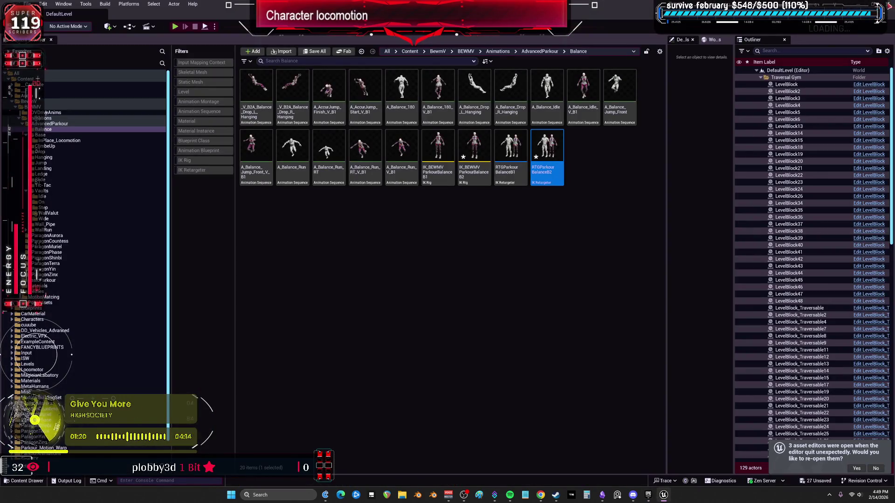
- Save modified assets except RTGParkourBalanceB2 and IK_BEWMVParkourBalanceB2, then launch the V project
key(ctrl+shift+s)
scroll(544, 252, down, 3)
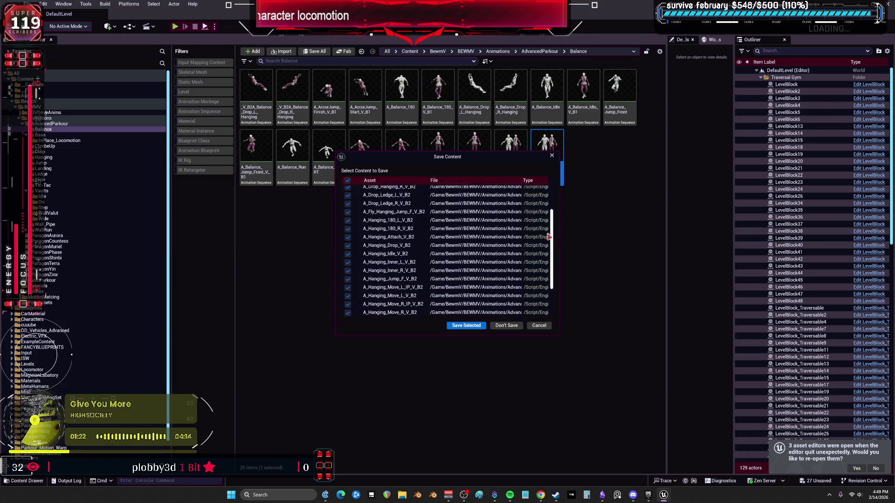
scroll(544, 253, down, 2)
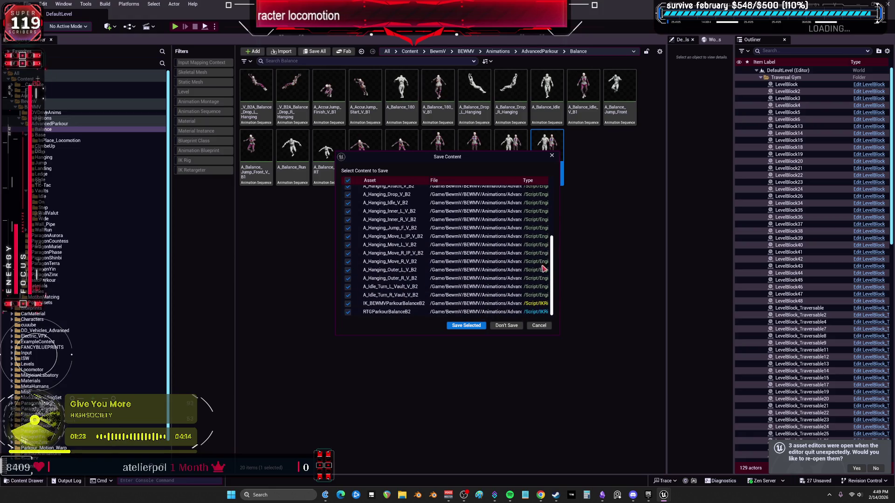
click(348, 312)
click(347, 303)
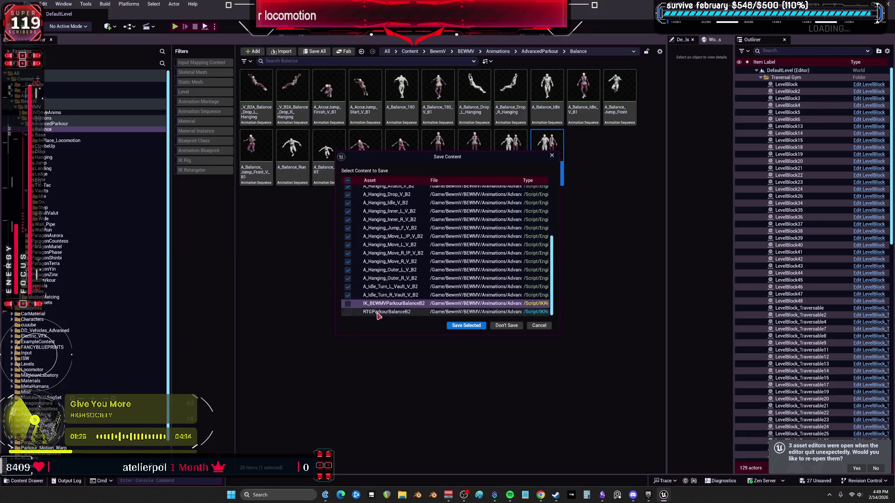
click(462, 329)
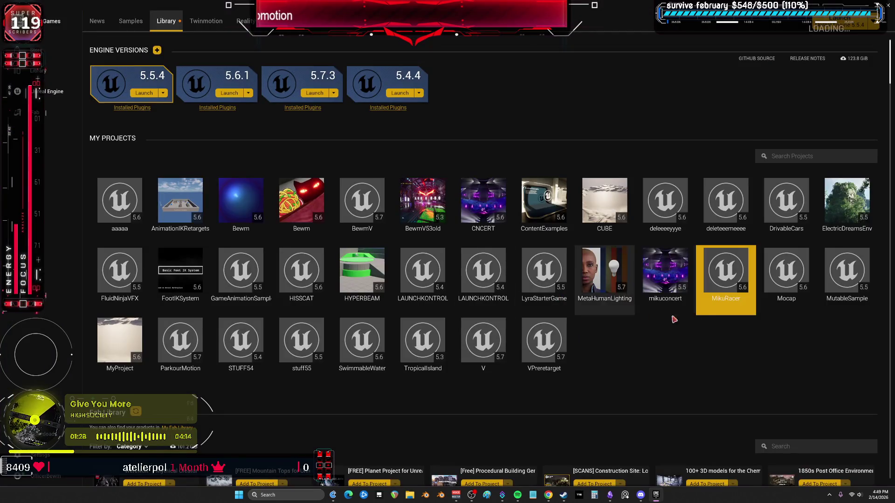
double_click(485, 342)
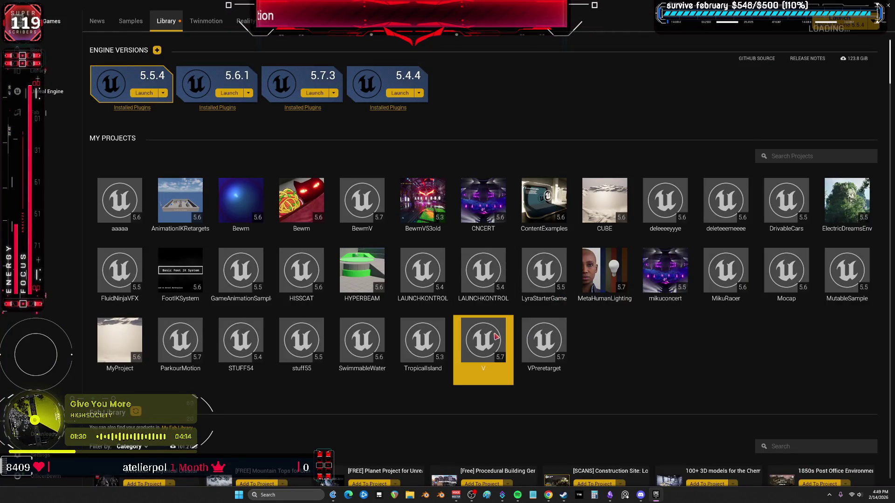
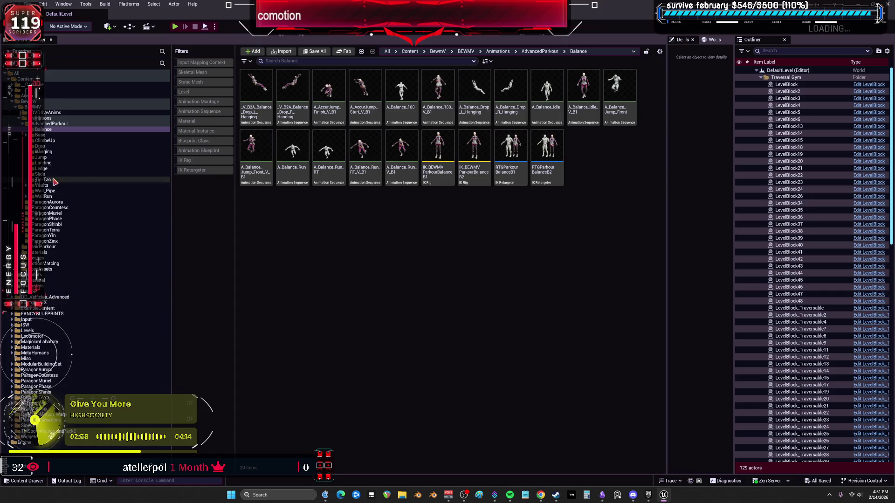
- Open the BPV_BewmV blueprint from BEWMV > Blueprints > RetargetedCharacters
click(34, 107)
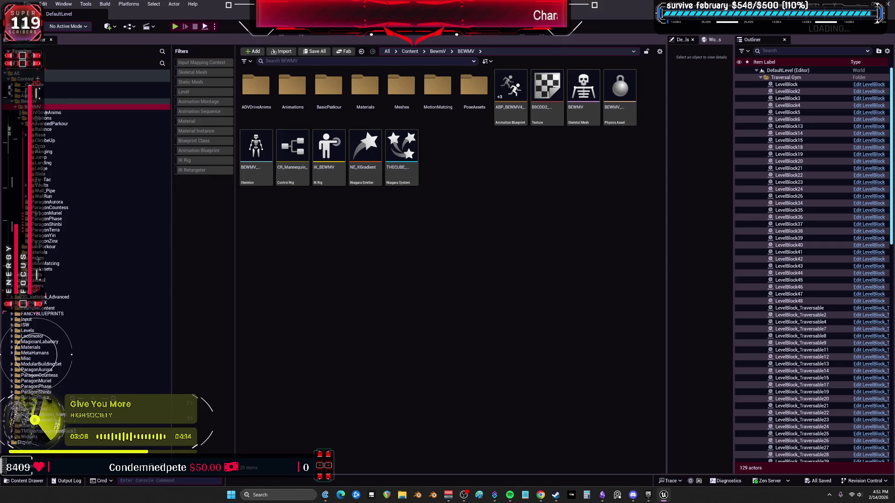
click(37, 274)
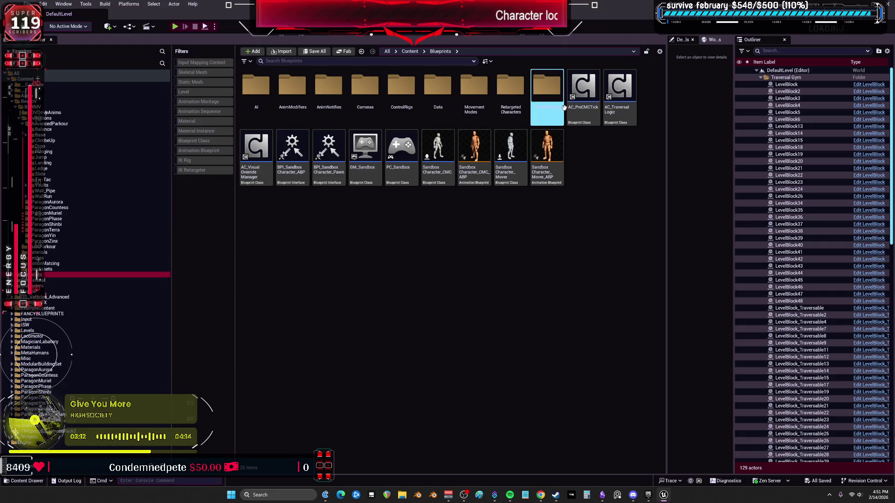
double_click(495, 106)
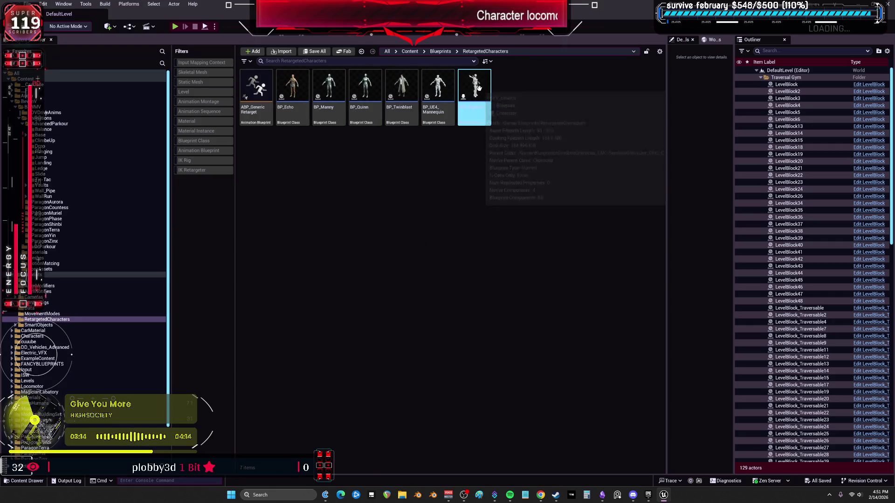
double_click(479, 90)
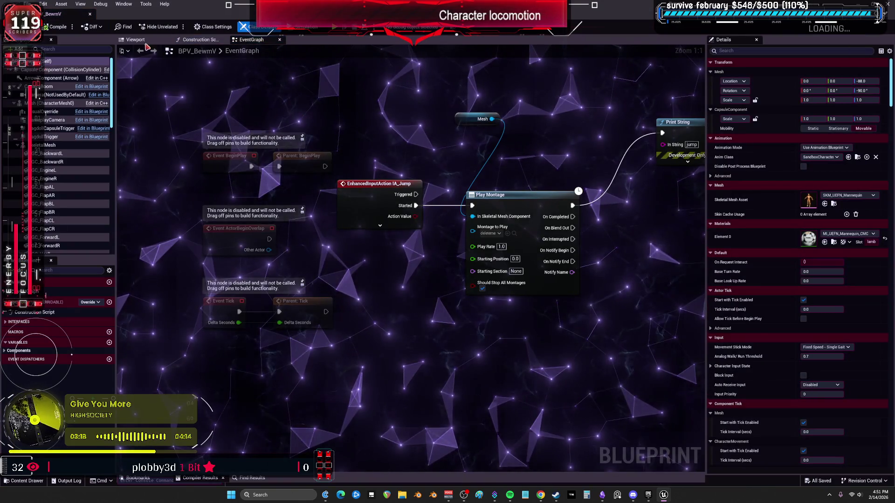
click(145, 42)
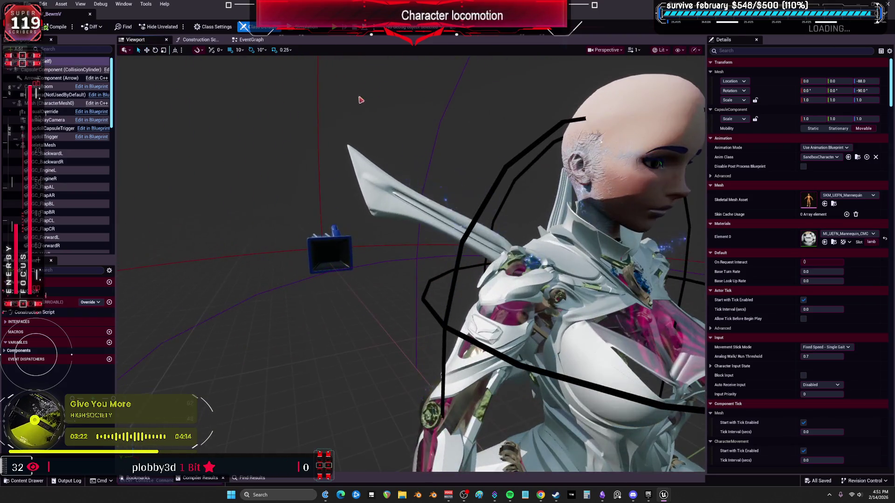
click(251, 40)
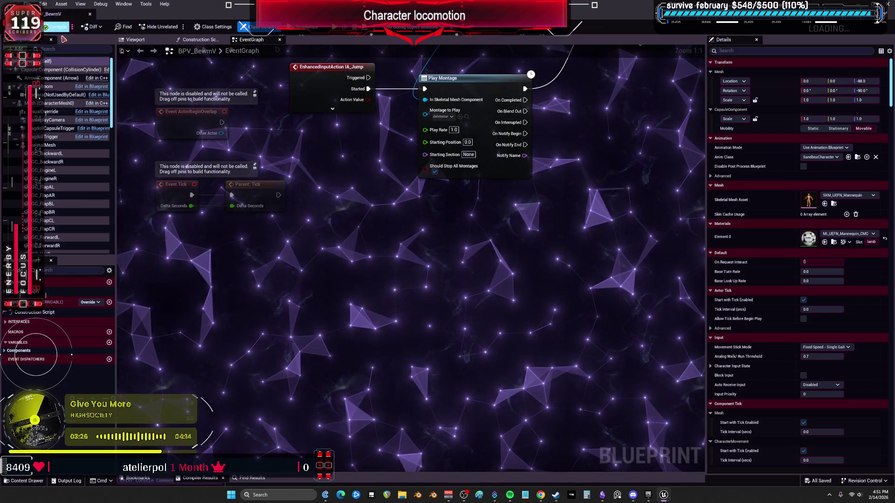
click(44, 4)
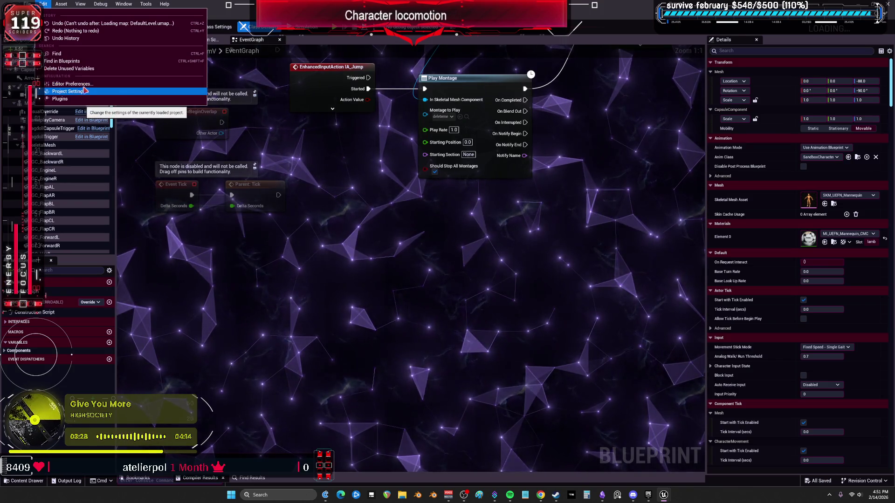
click(85, 86)
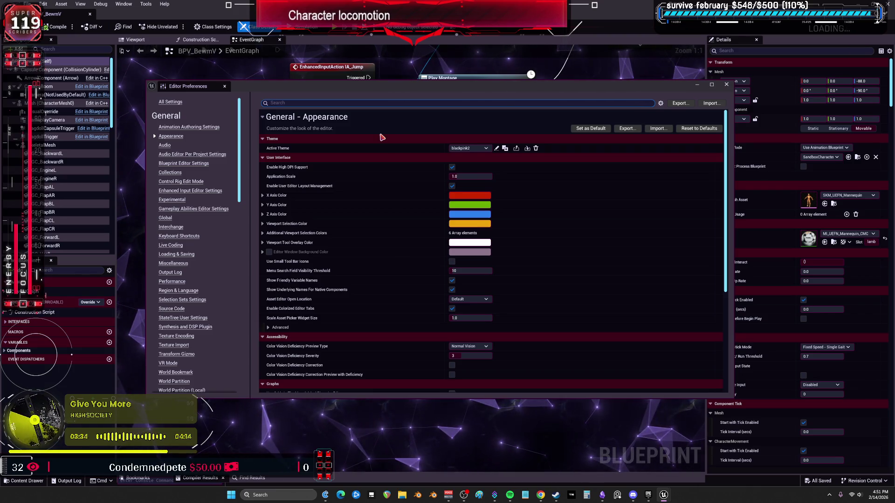
scroll(599, 286, down, 2)
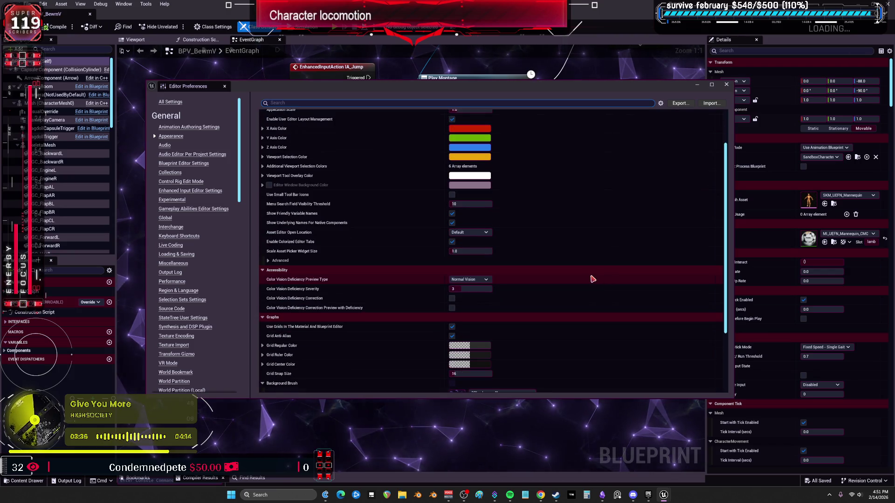
scroll(592, 279, down, 3)
scroll(592, 279, up, 5)
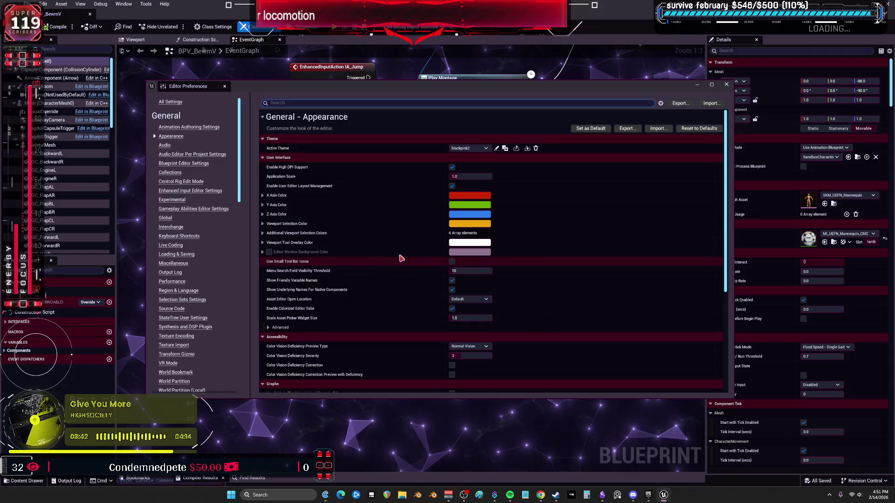
click(262, 243)
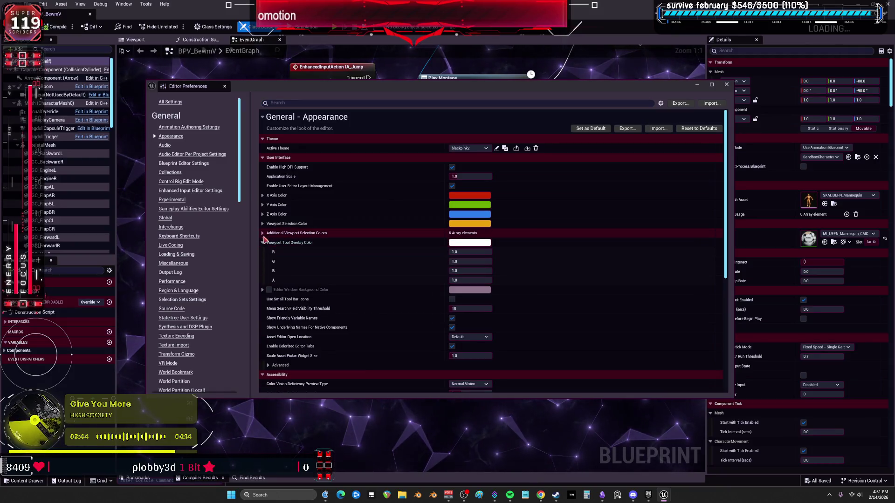
click(262, 233)
click(262, 224)
click(262, 214)
click(262, 205)
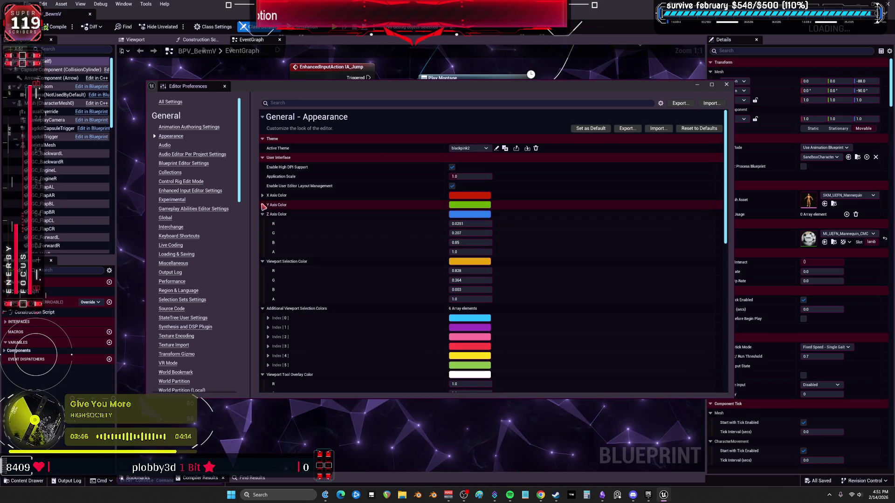
click(263, 195)
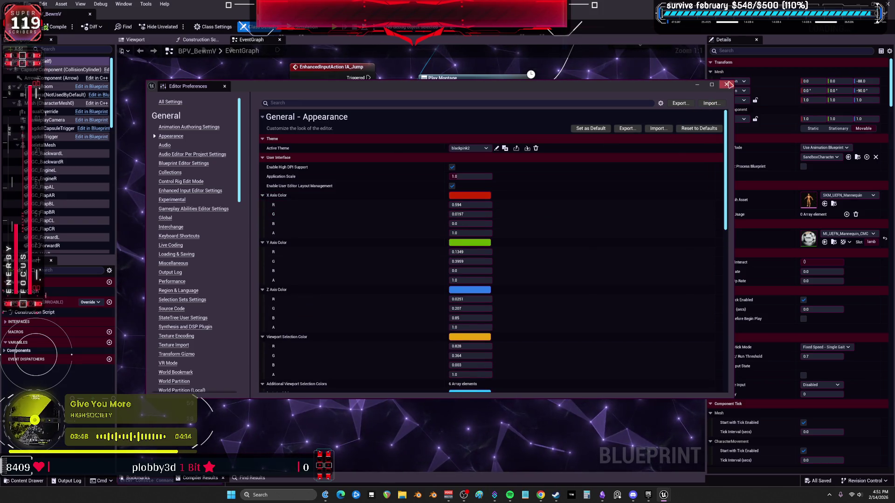
click(728, 84)
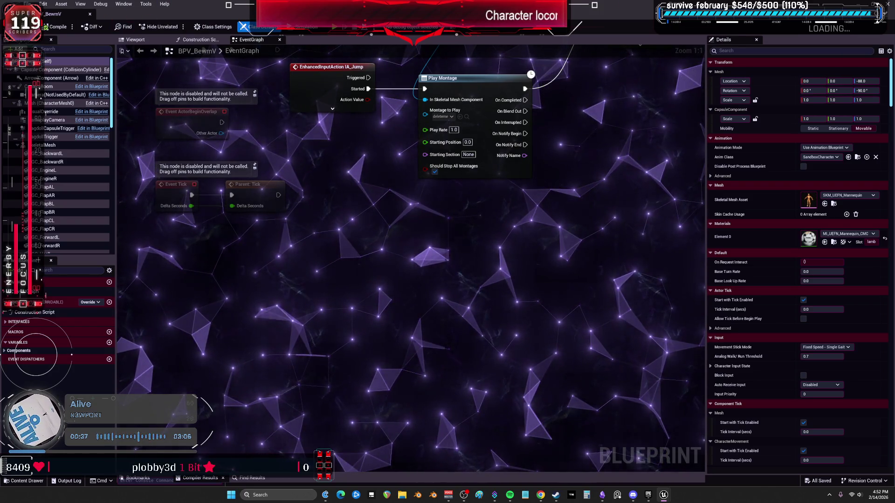
- Leave BPV_BewmV and return to the level editor's Content Browser with Ctrl+B
key(ctrl+b)
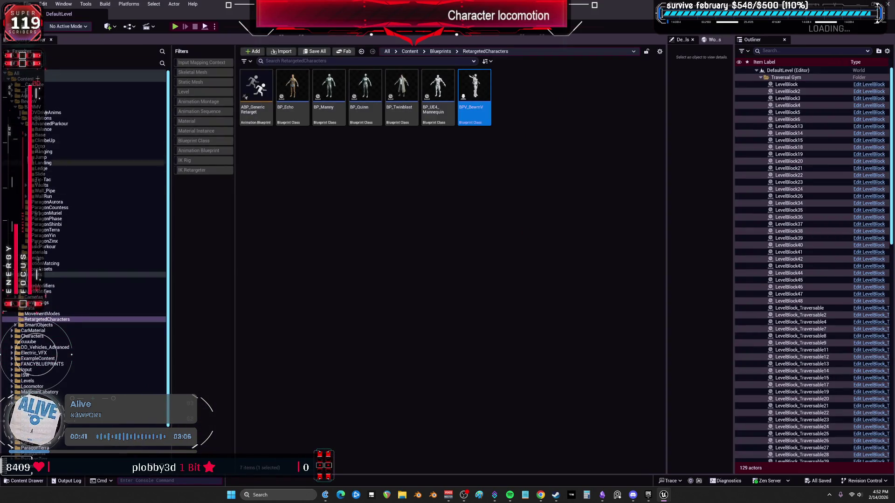
- Open RTGParkourBalanceB2 from the Balance folder, scroll its animation list, then close it
click(43, 129)
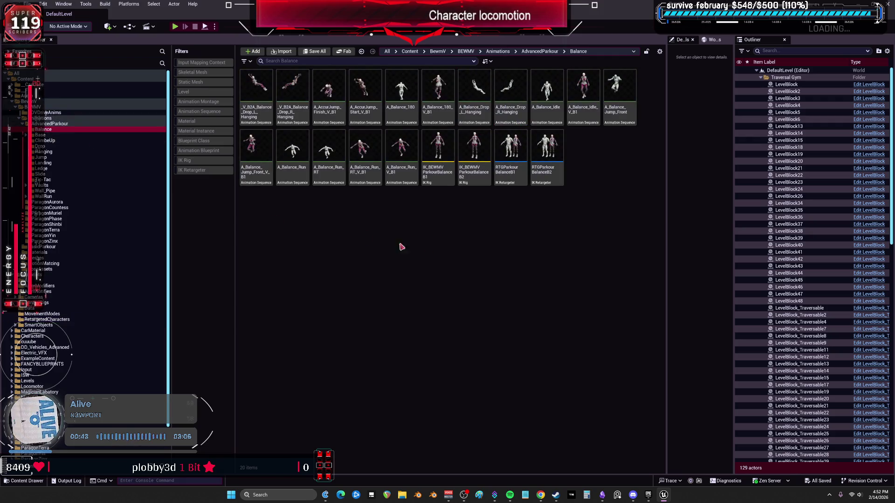
click(556, 178)
double_click(556, 178)
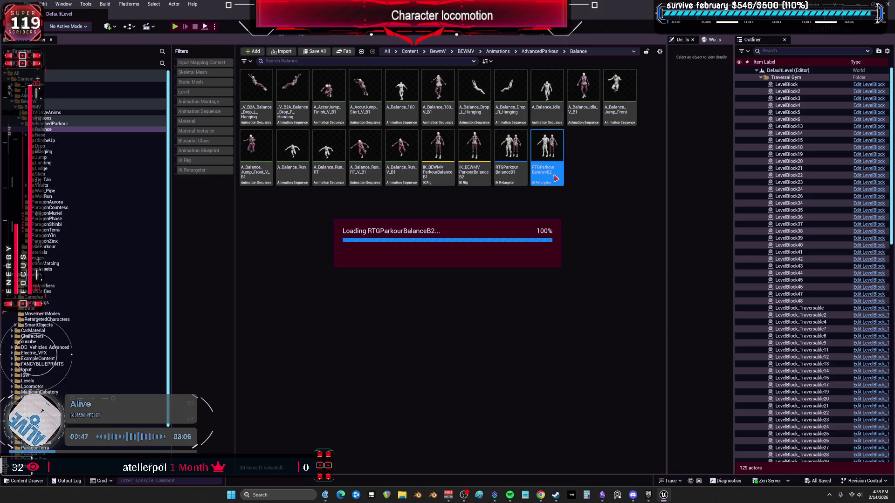
scroll(62, 329, down, 10)
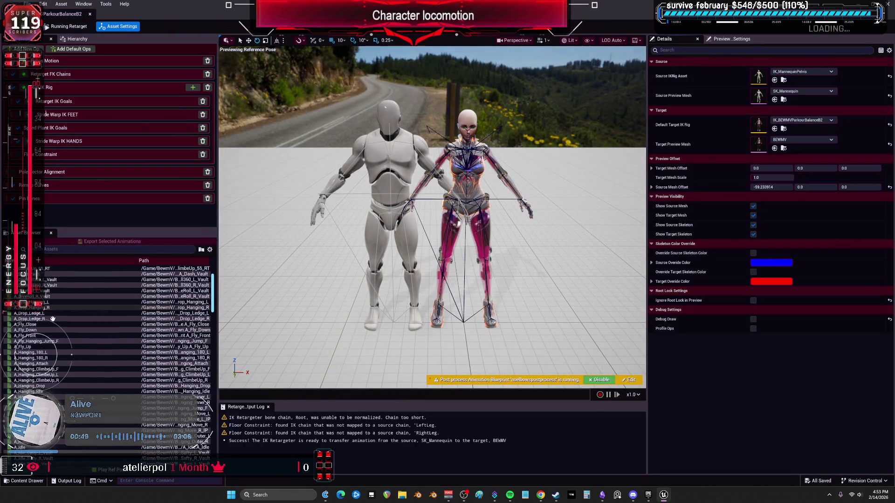
scroll(62, 329, down, 10)
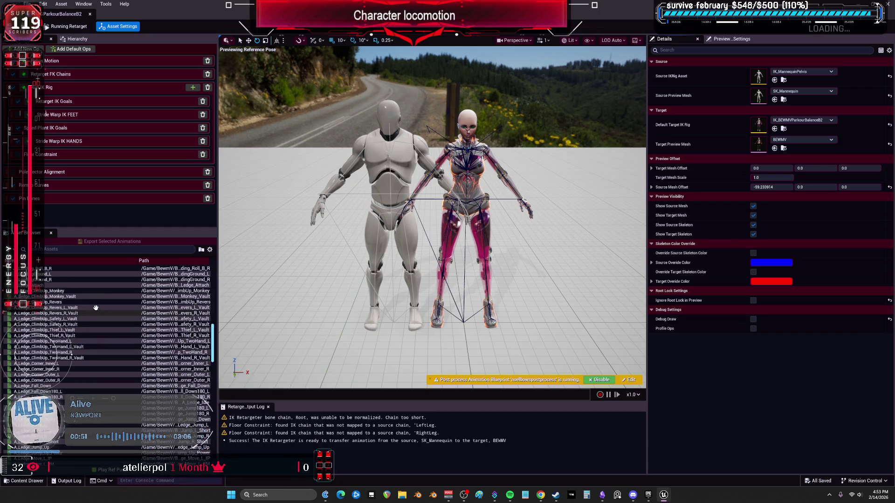
scroll(65, 294, down, 10)
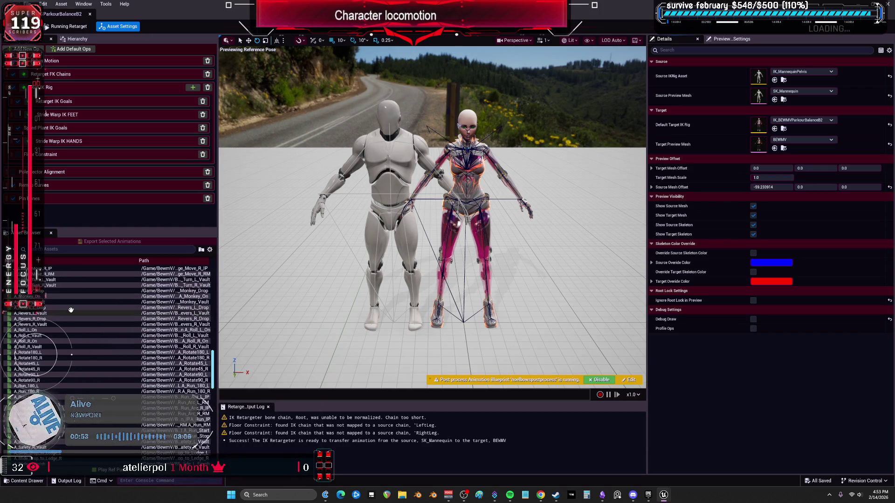
scroll(71, 311, down, 10)
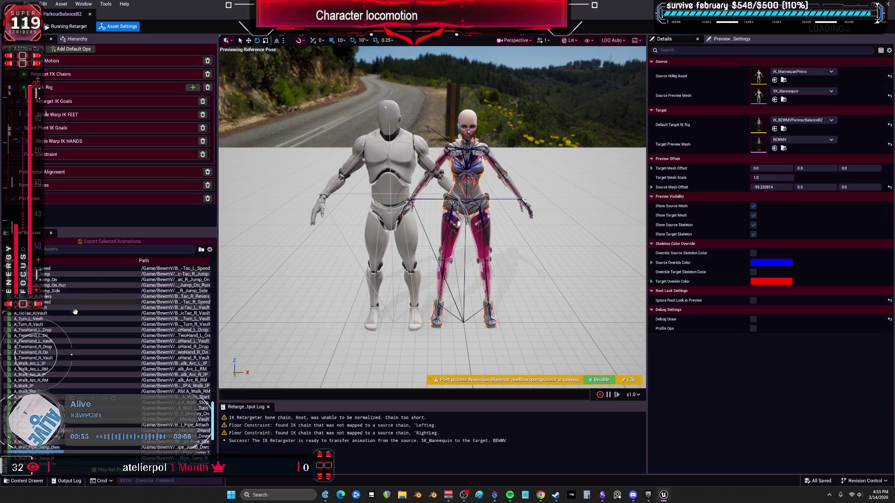
scroll(76, 313, up, 10)
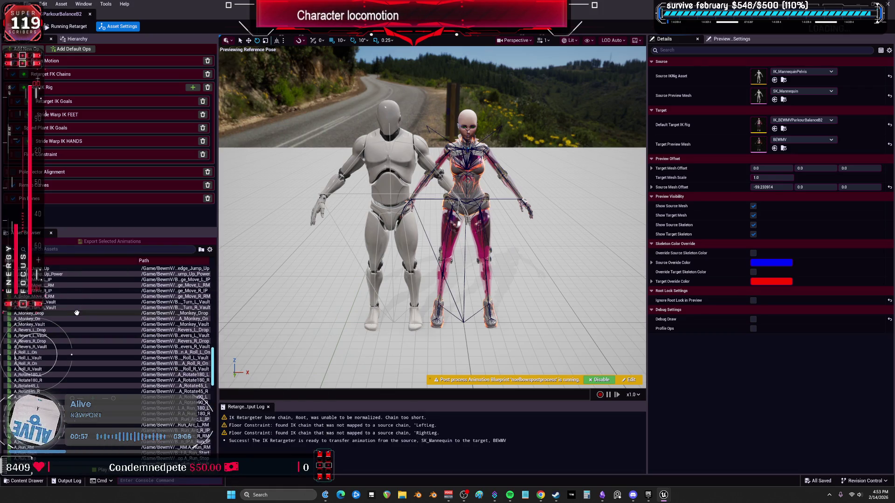
drag(342, 22, 361, 202)
click(720, 201)
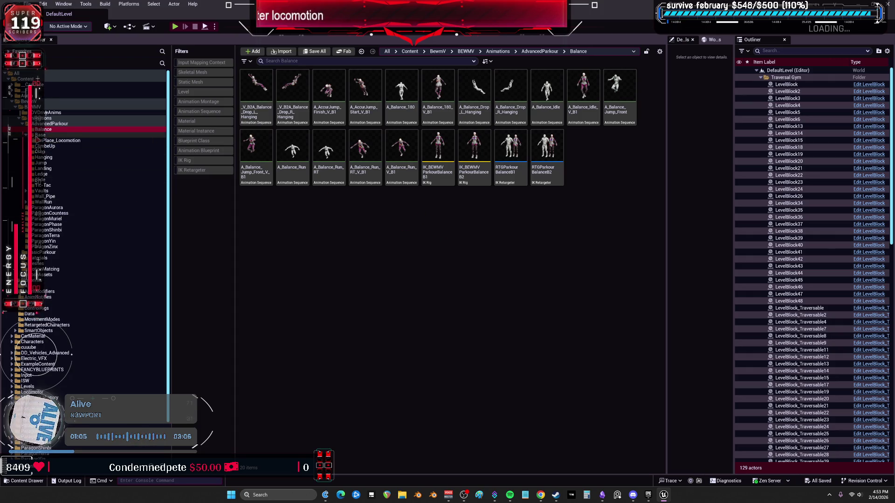
- Open A_Run_Arc_L_IP from Base > InPlace_Locomotion and orbit to a side view
click(41, 135)
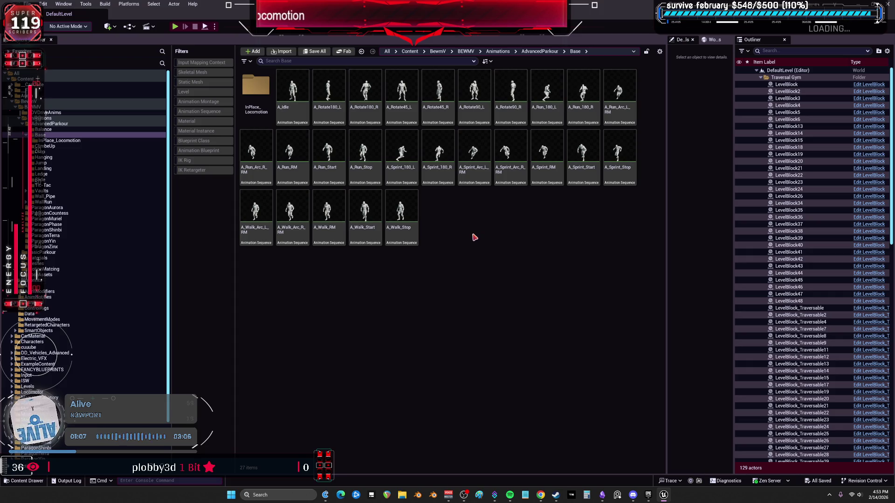
click(49, 140)
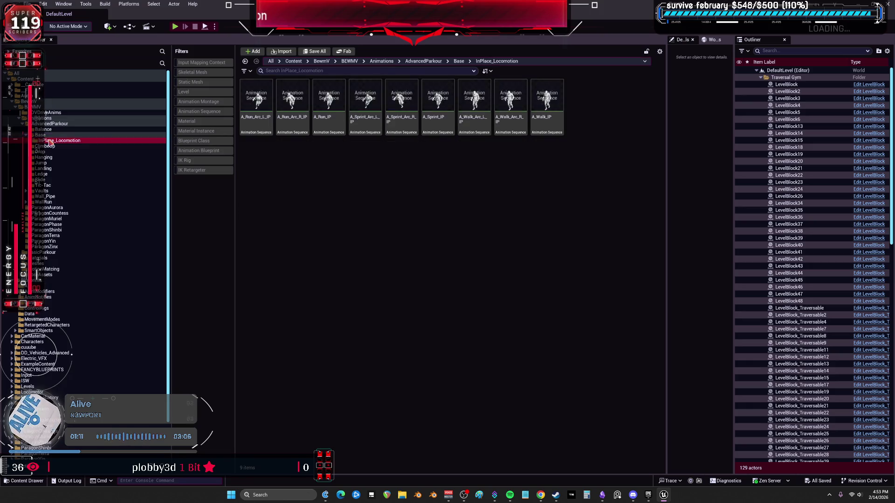
double_click(256, 98)
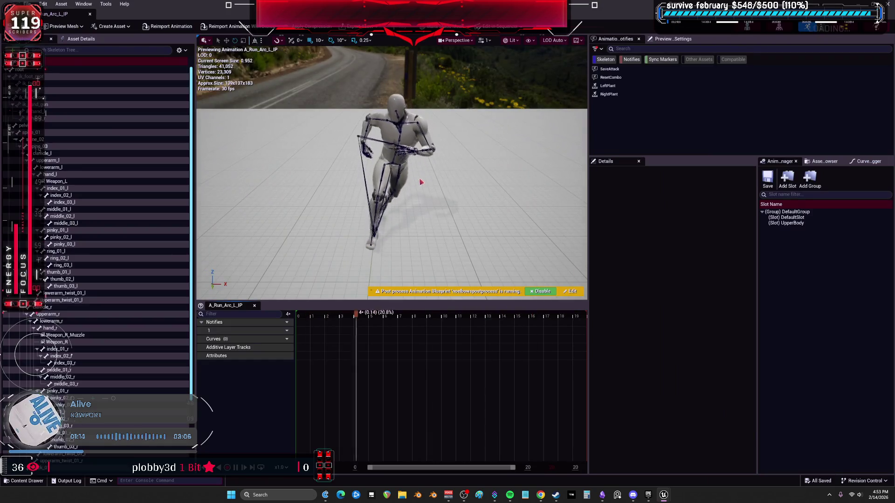
drag(421, 182, 227, 111)
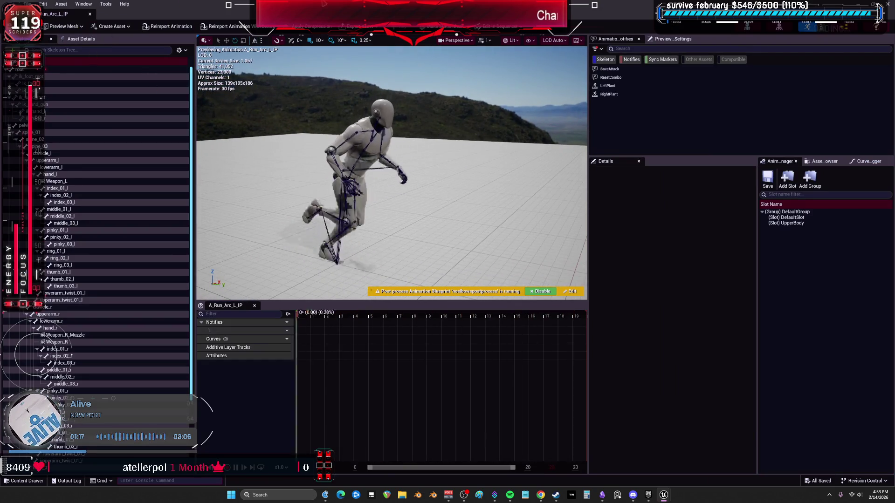
- Preview A_Run_Arc_R_IP, A_Sprint_Arc_R_IP, A_Walk_Arc_L/R_IP and A_Walk_IP, then return to Base
double_click(158, 5)
double_click(292, 95)
double_click(395, 96)
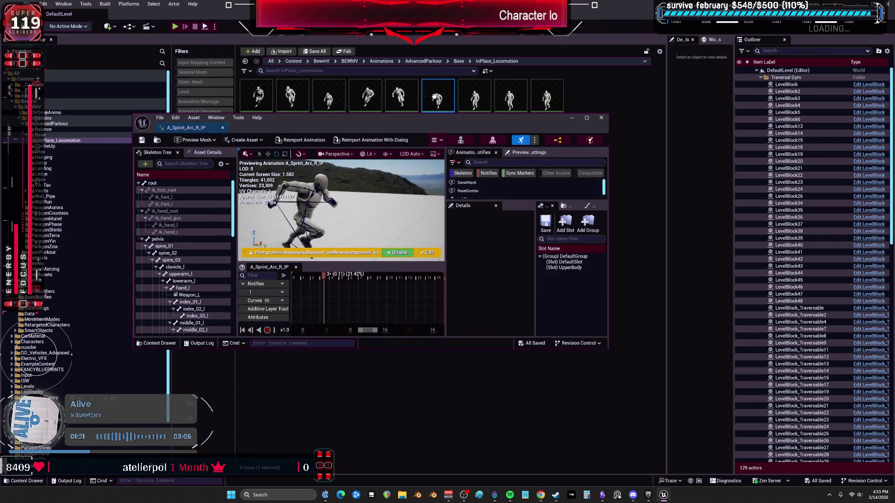
double_click(473, 96)
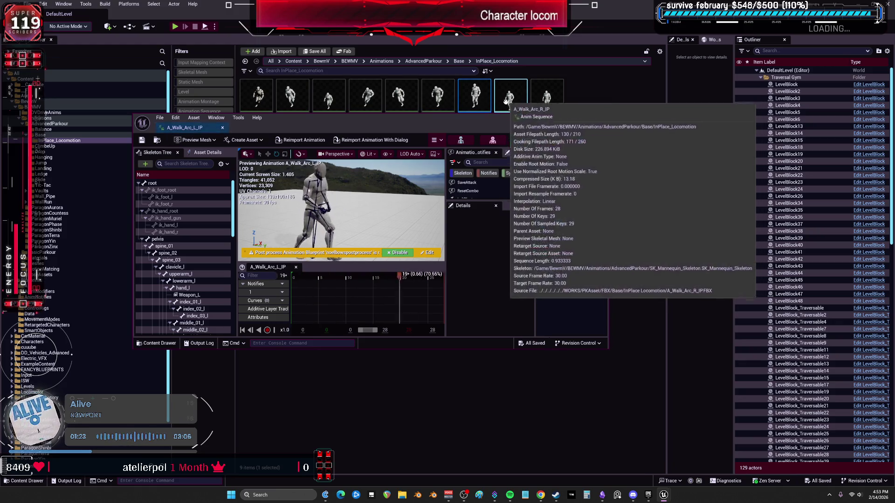
double_click(510, 97)
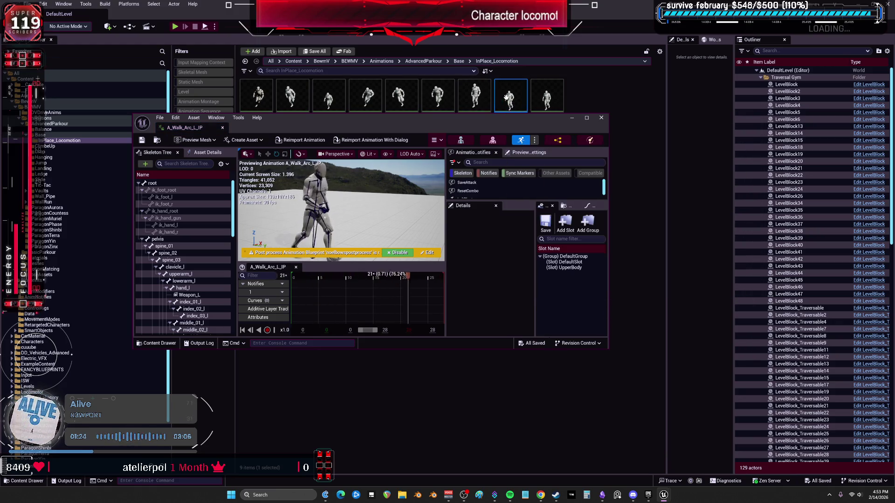
double_click(545, 97)
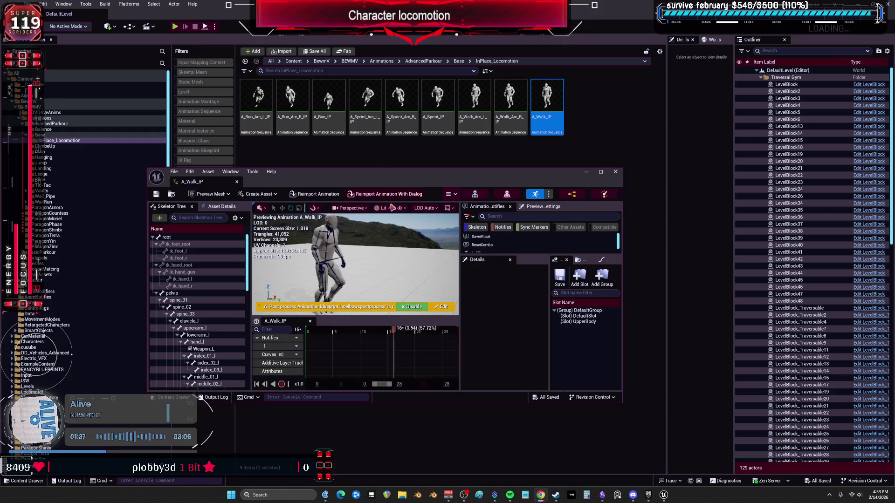
click(42, 135)
drag(360, 174, 376, 263)
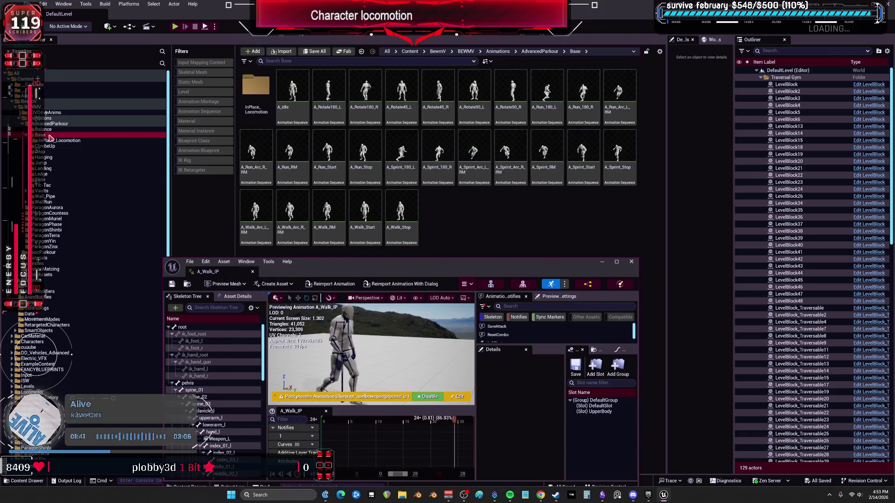
- Create a new folder named WIDE in the Base folder
right_click(449, 194)
click(498, 243)
text(WICE)
key(BackSpace)
key(BackSpace)
text(DE)
key(Return)
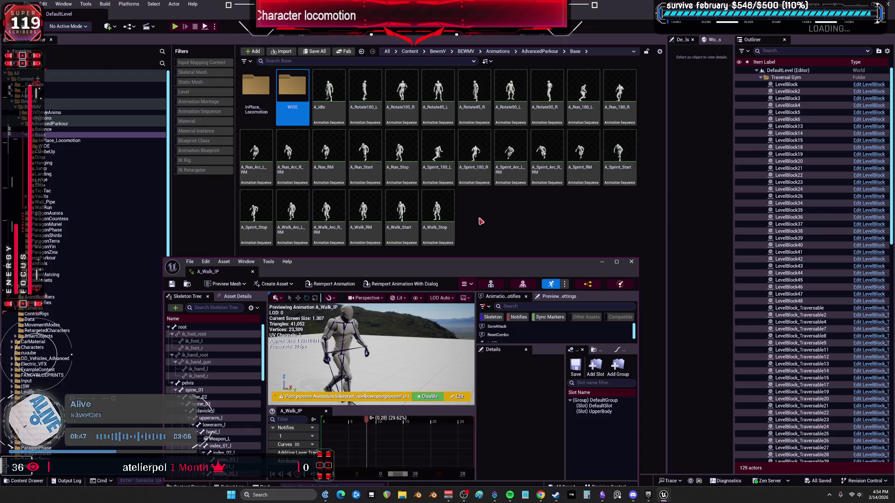
- Locate the RTGParkourBalanceB1 retargeter in the AdvancedParkour Balance folder to copy it
click(93, 124)
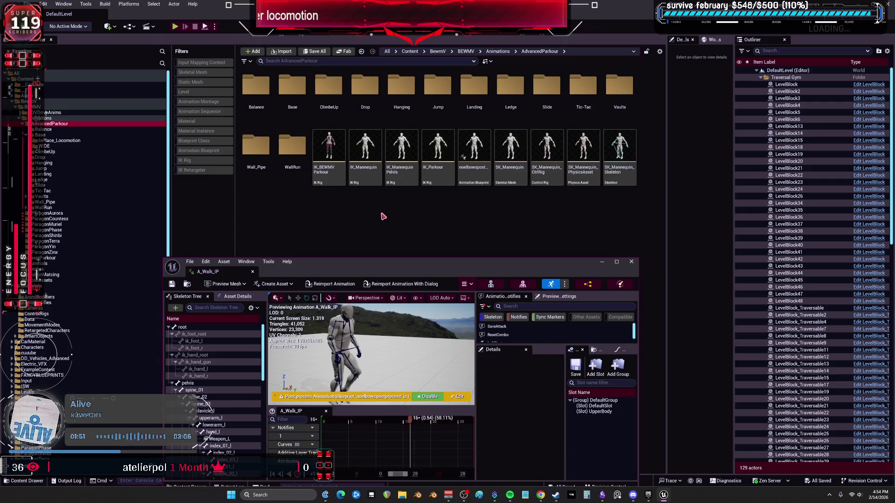
click(51, 120)
click(51, 119)
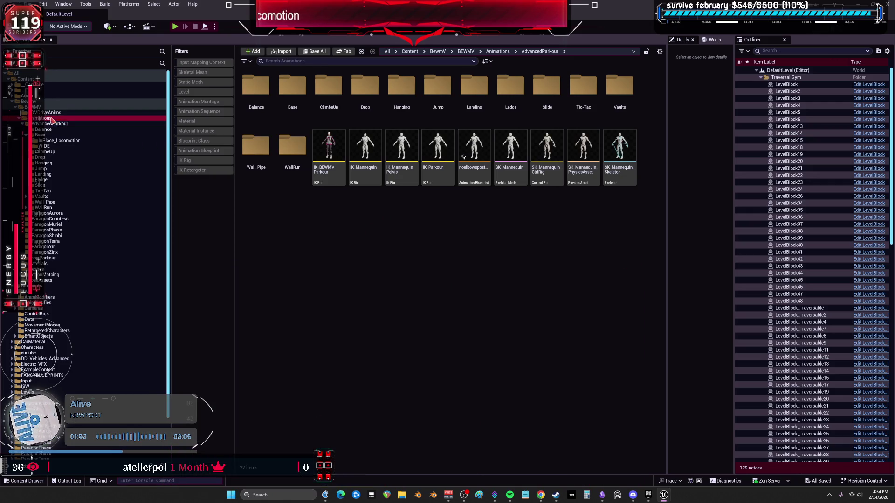
click(49, 124)
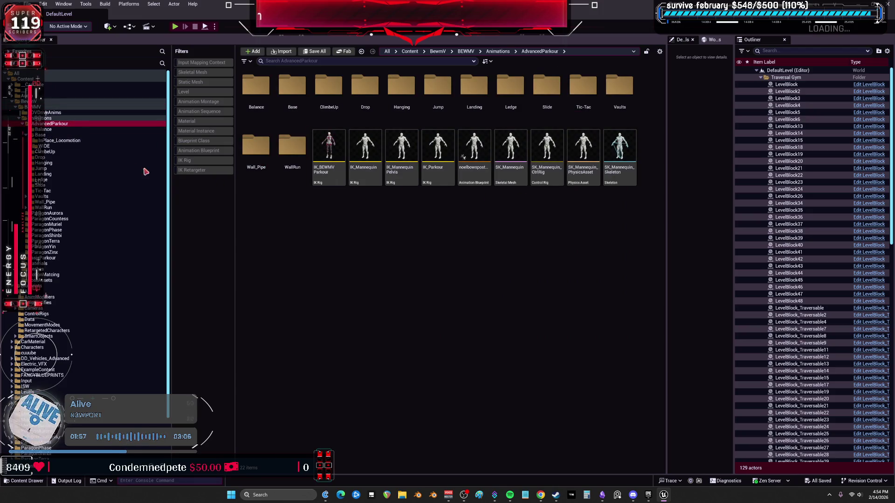
click(43, 129)
click(509, 182)
double_click(511, 186)
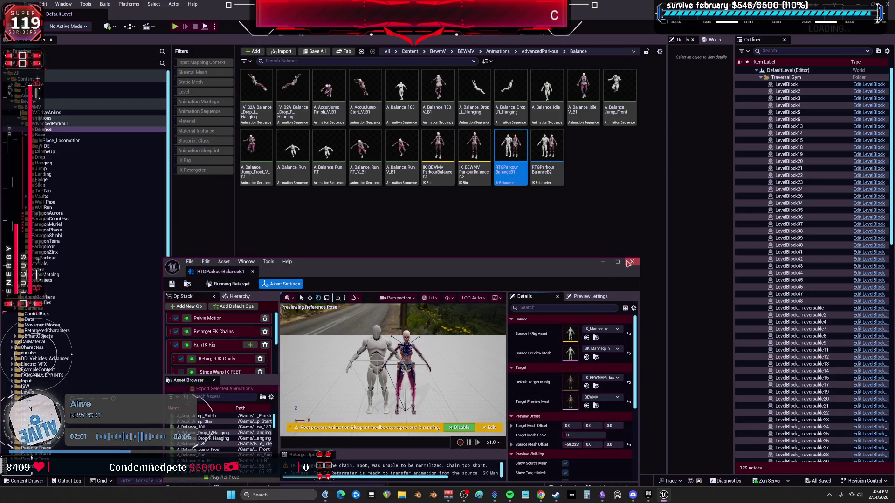
click(630, 263)
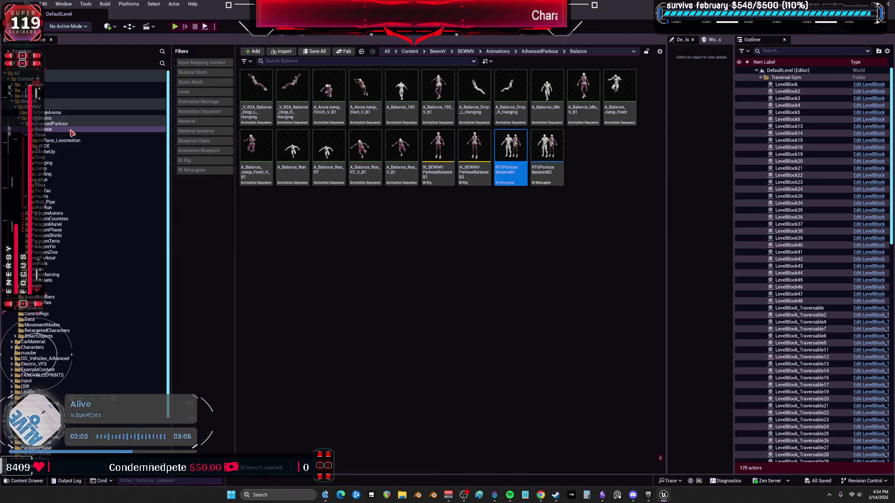
- Paste the retargeter copy into AdvancedParkour and move it into the Base folder
click(52, 124)
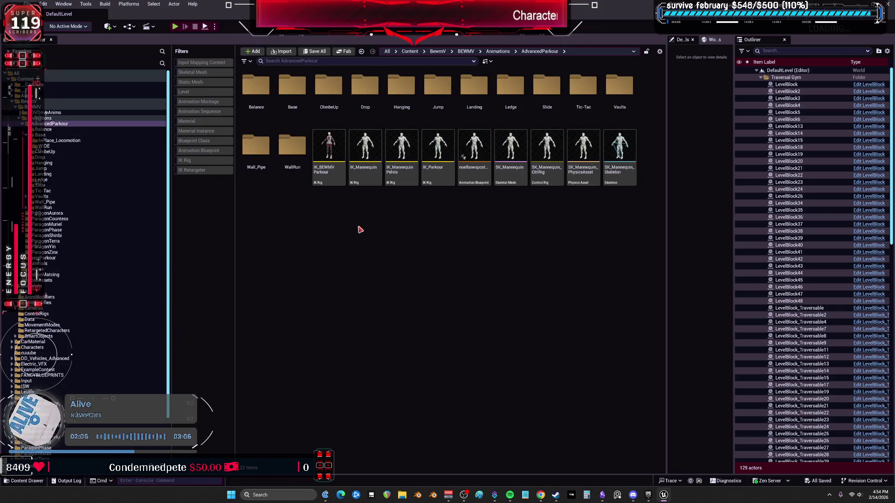
key(ctrl+v)
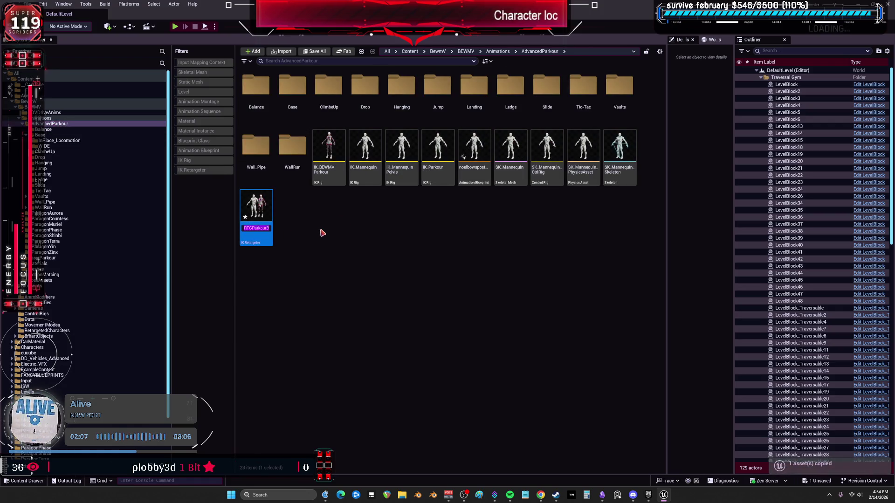
mouse_move(255, 207)
mouse_down()
mouse_move(304, 195)
mouse_move(291, 90)
mouse_up()
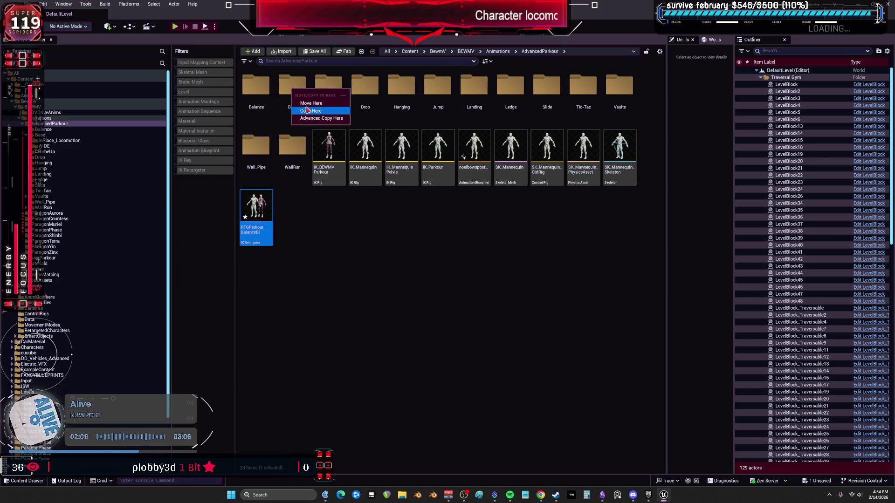
click(309, 103)
double_click(292, 90)
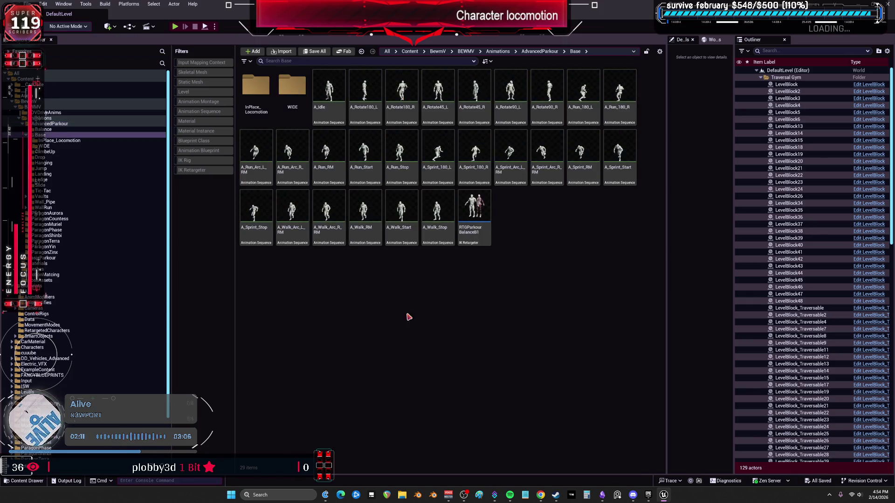
- Rename the copied retargeter to RTGParkourBalanceW1 and open it
click(472, 229)
click(472, 230)
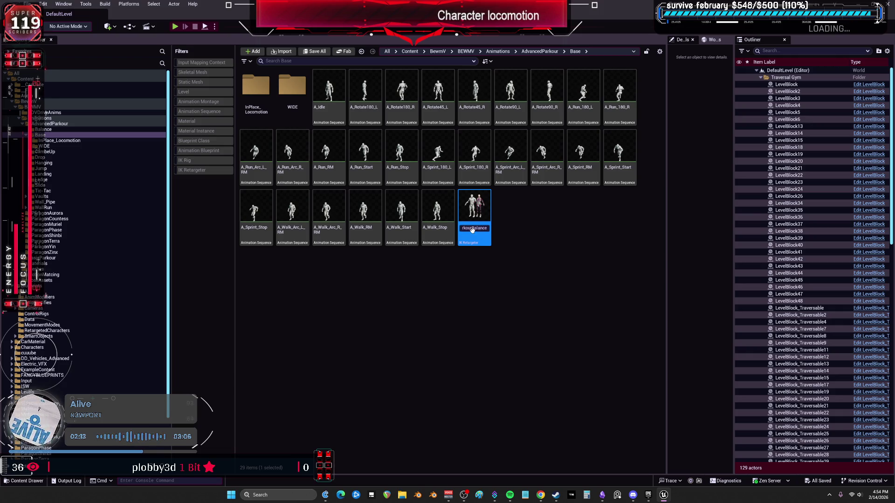
key(Return)
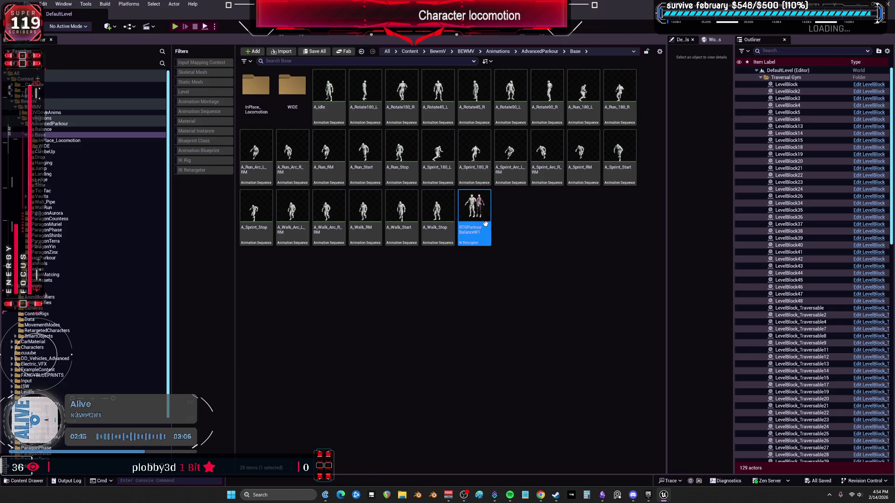
double_click(479, 210)
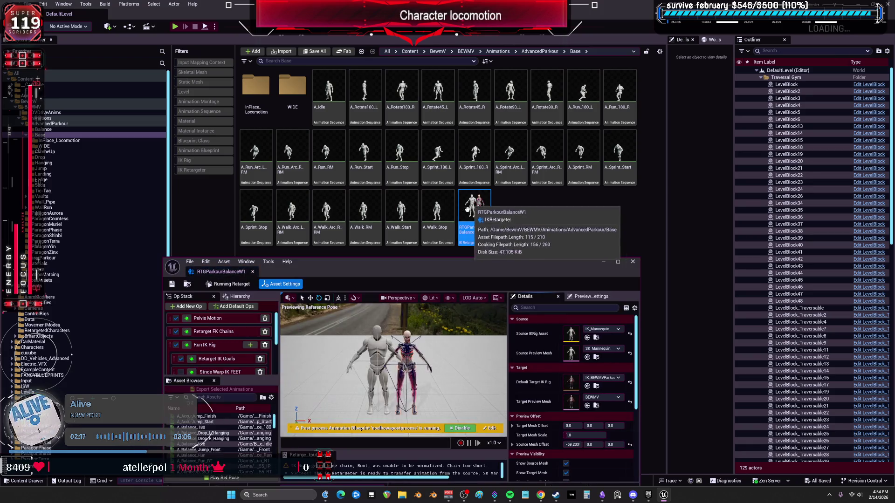
- Maximize the retargeter and widen the animation list and its Path column
double_click(453, 270)
scroll(107, 312, down, 15)
scroll(107, 313, down, 4)
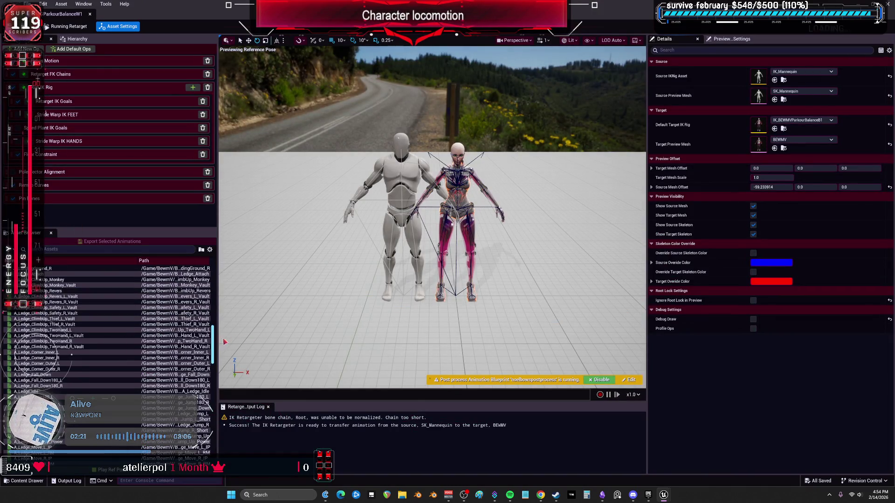
drag(217, 279, 347, 280)
drag(223, 264, 89, 268)
scroll(160, 364, down, 15)
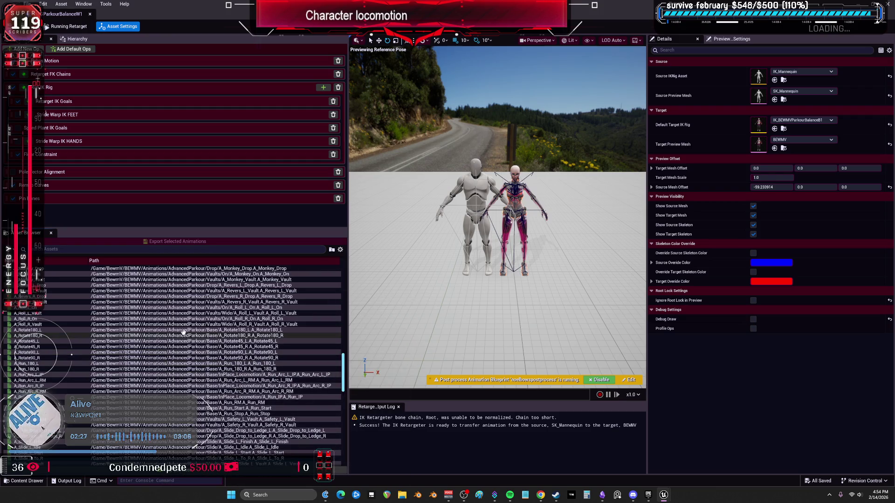
- Preview A_Rotate180_L and set the pelvis Translation Offset Local Z to -0.298103
click(140, 329)
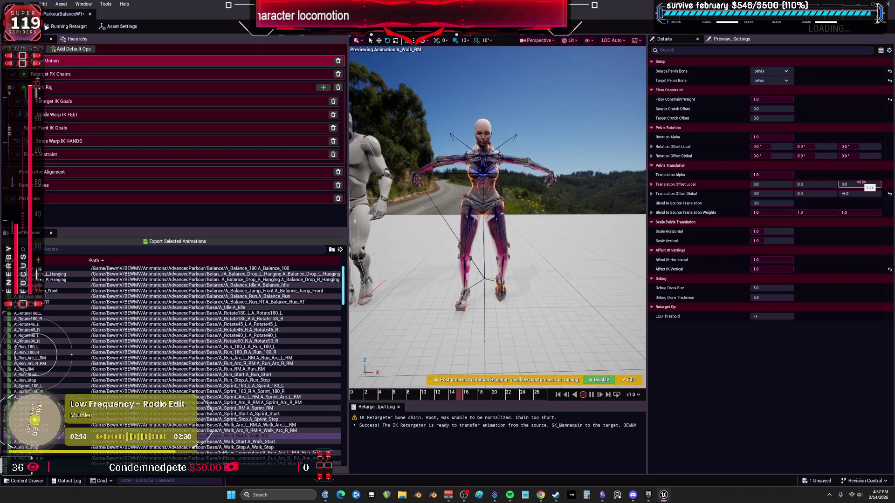
drag(862, 183, 839, 193)
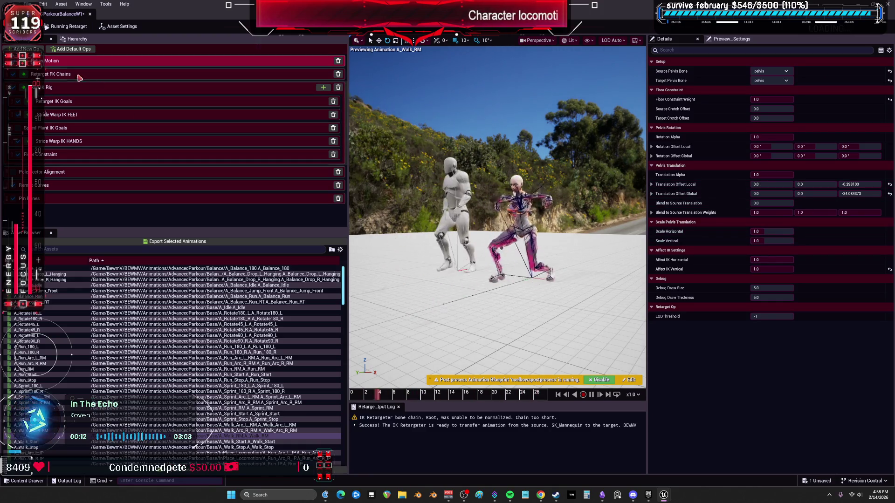
key(alt+Tab)
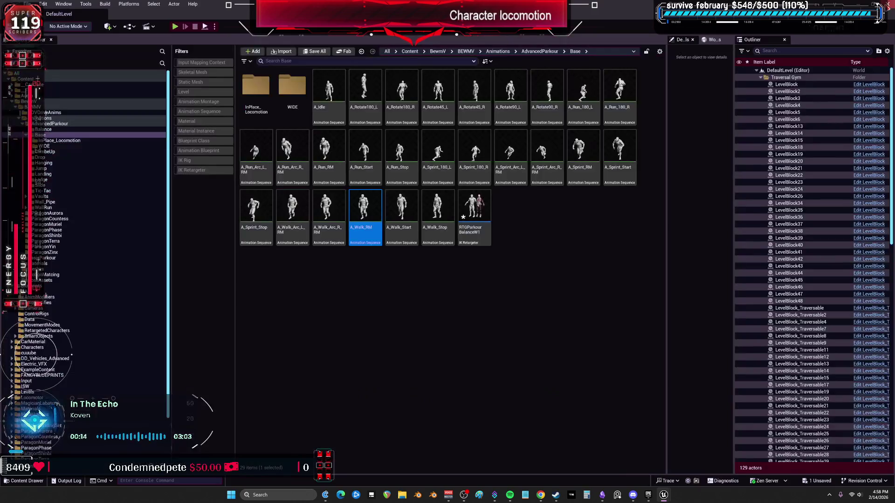
- Answer the Save Content prompt and quit the Unreal Editor
click(511, 326)
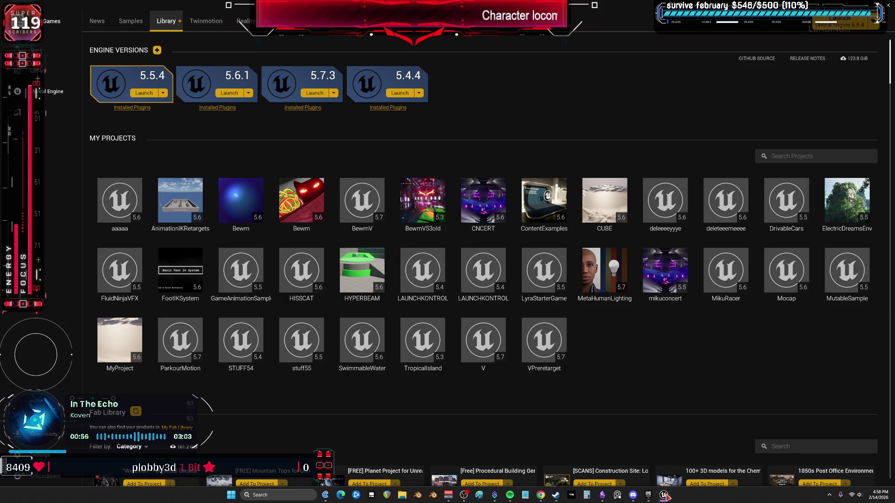
- Bring the loading V project's editor window forward
click(664, 495)
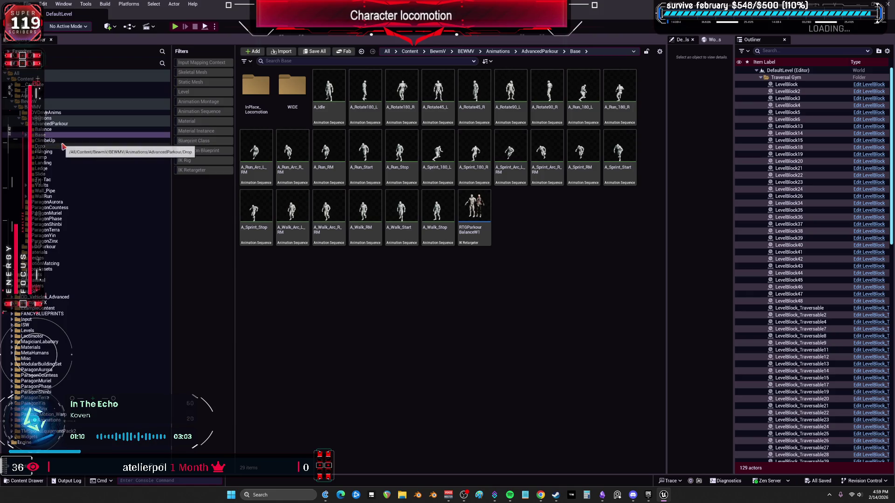
- Reopen the RTGParkourBalanceW1 retargeter from the Base folder
click(64, 130)
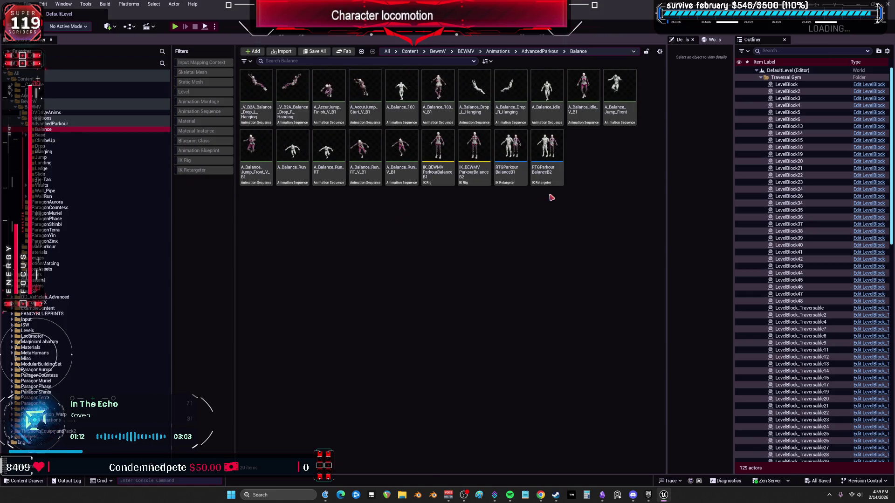
click(53, 135)
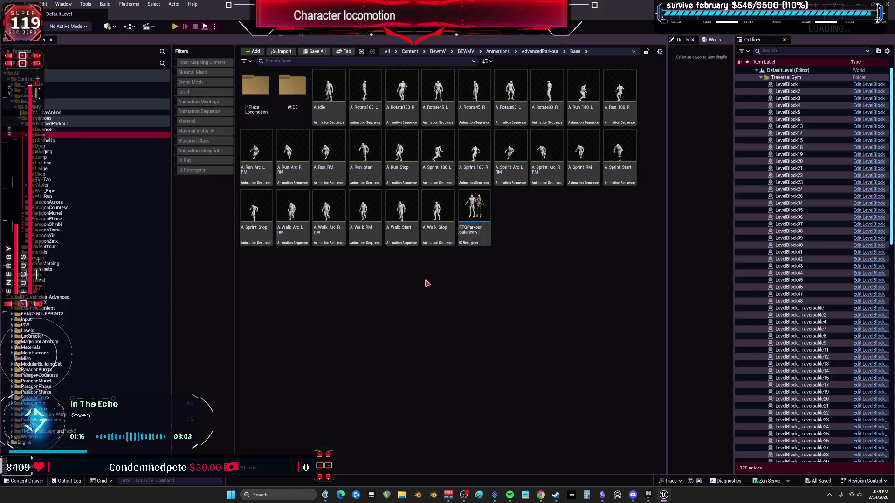
double_click(476, 224)
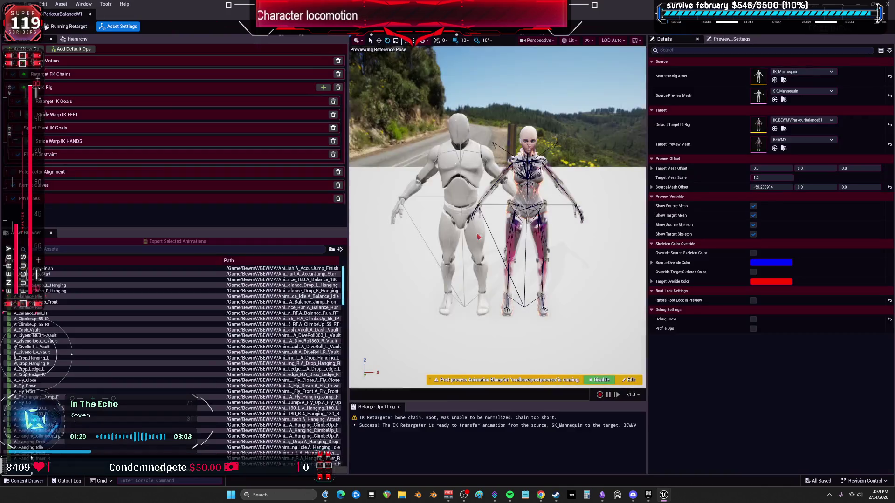
- Preview A_Rotate180_L close on the legs and show the Pelvis Motion settings
scroll(242, 276, down, 5)
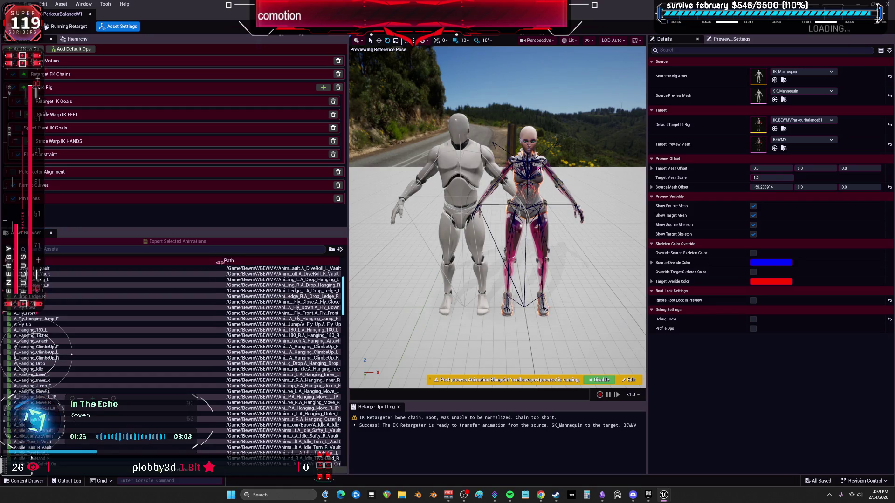
drag(220, 262, 99, 262)
scroll(191, 347, down, 5)
scroll(190, 347, down, 15)
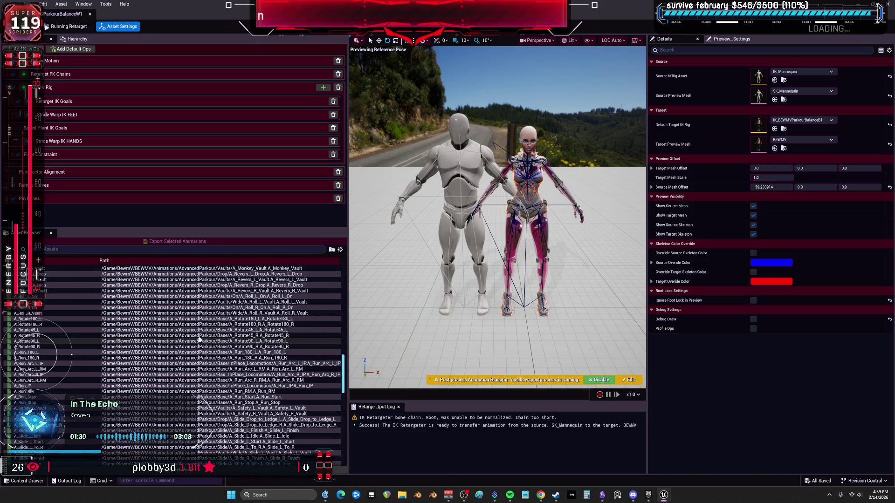
click(196, 319)
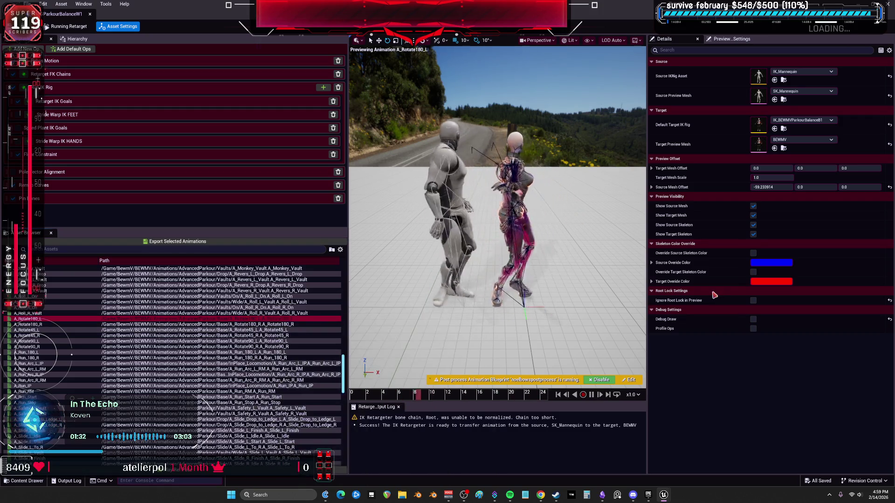
drag(471, 247, 471, 248)
click(72, 66)
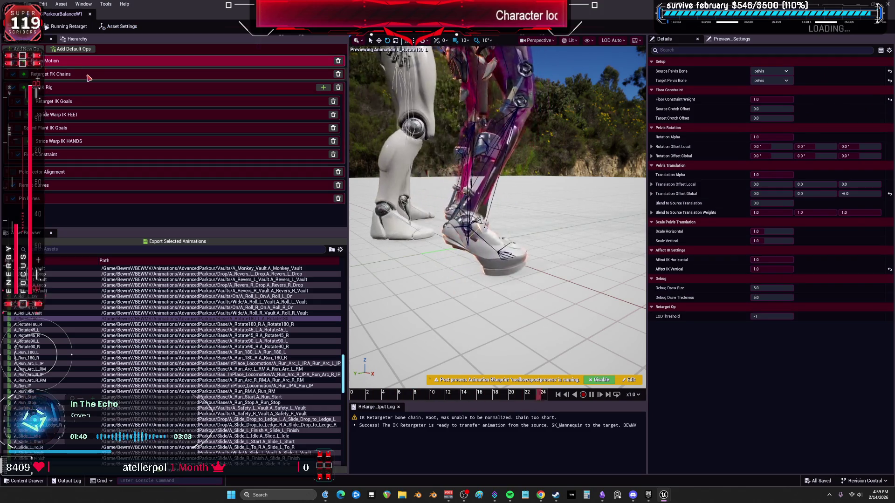
- Inspect the LeftArm and leg chain mappings and the LeftLeg Solve IK goal
click(87, 76)
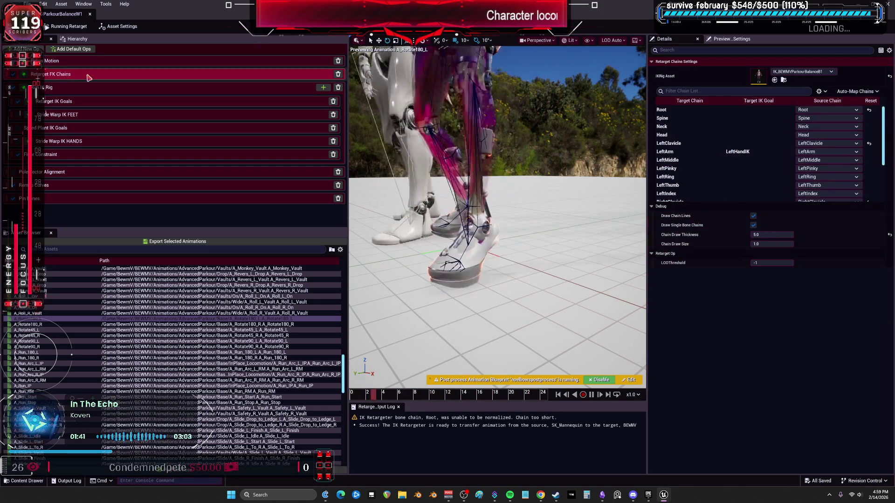
click(720, 153)
scroll(722, 163, down, 5)
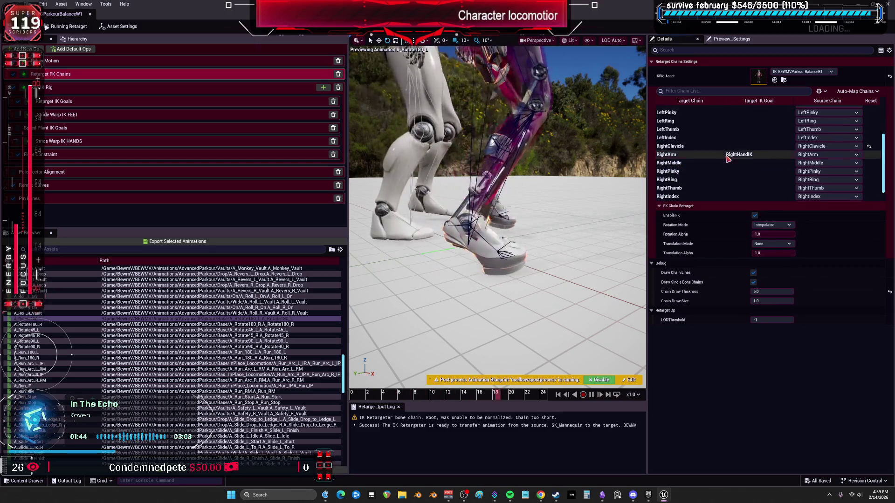
click(726, 191)
click(724, 199)
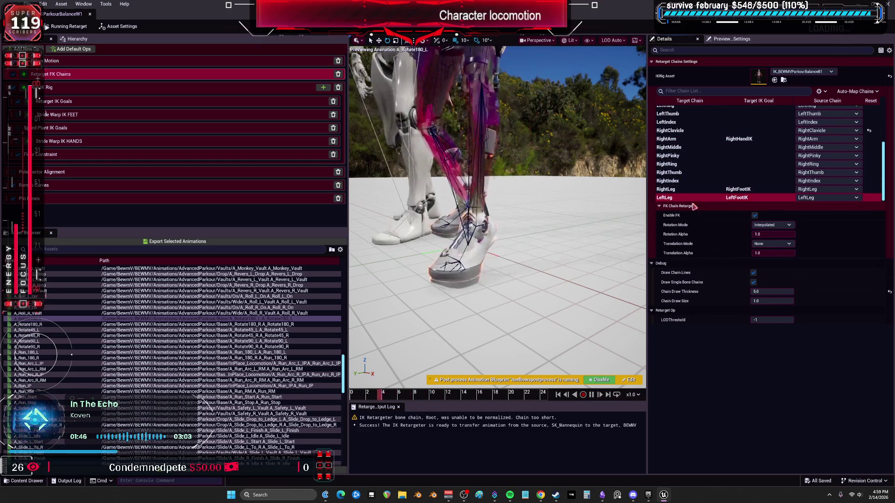
click(61, 89)
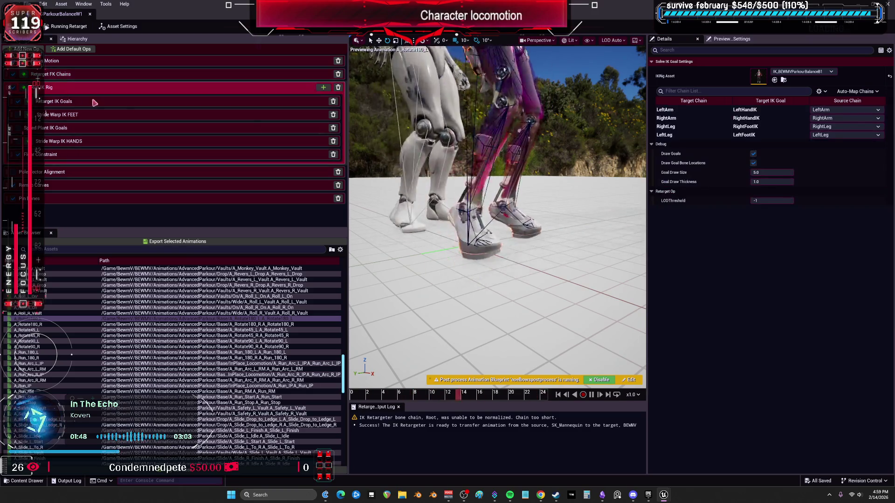
click(671, 135)
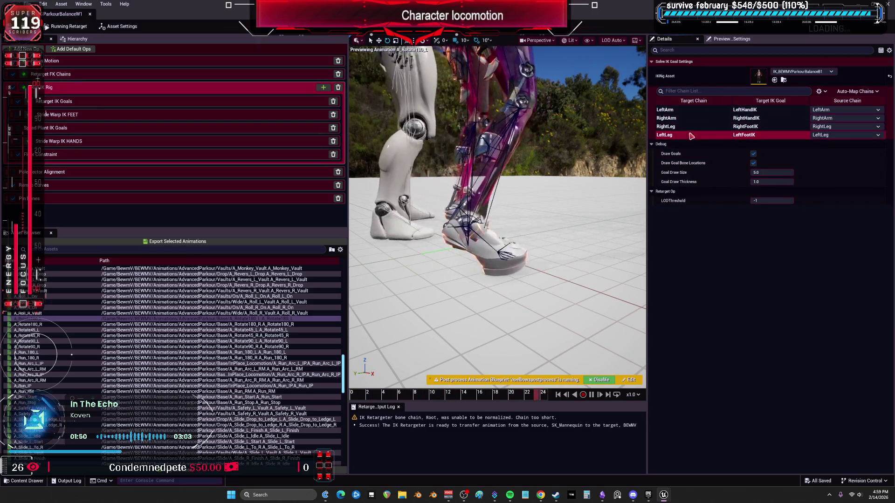
- Toggle Enable IK on the LeftArm retarget goal on and back off, then view LeftLeg and Stride Warp IK FEET
click(67, 101)
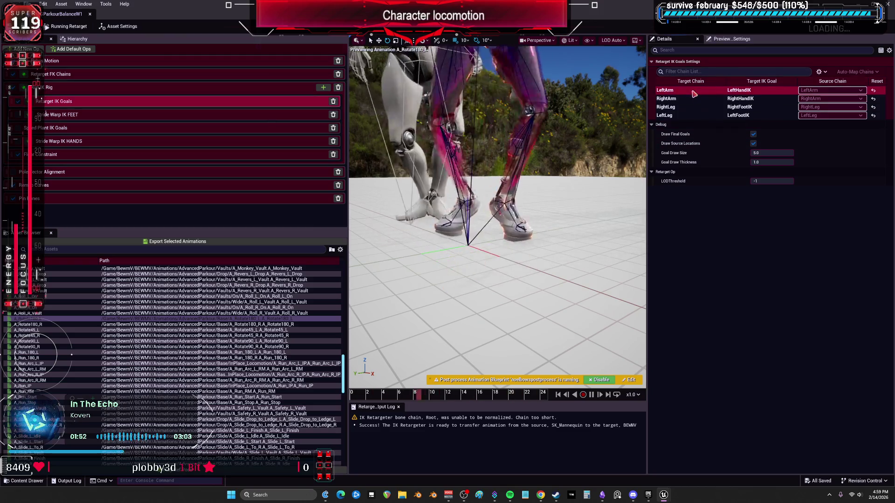
scroll(525, 159, down, 5)
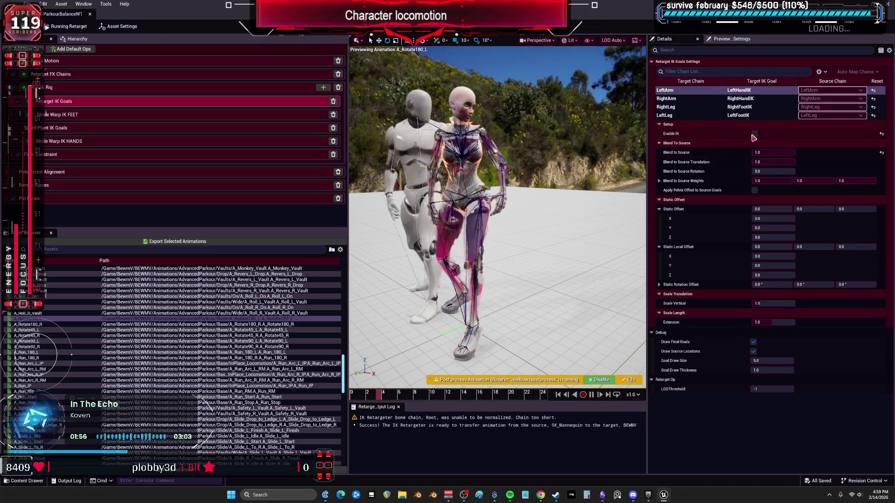
click(754, 134)
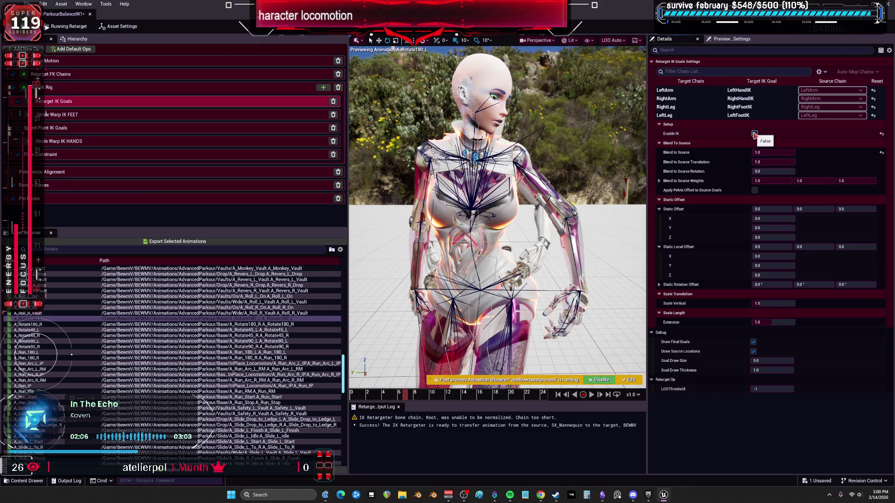
click(755, 133)
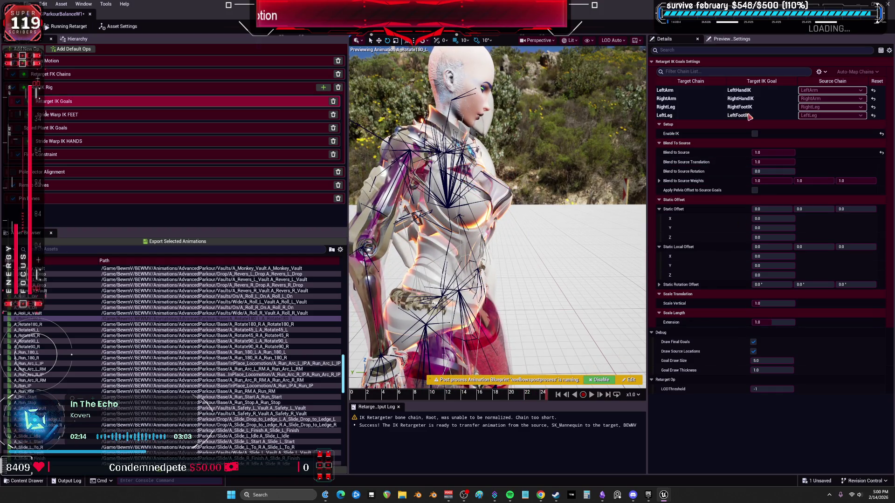
click(696, 117)
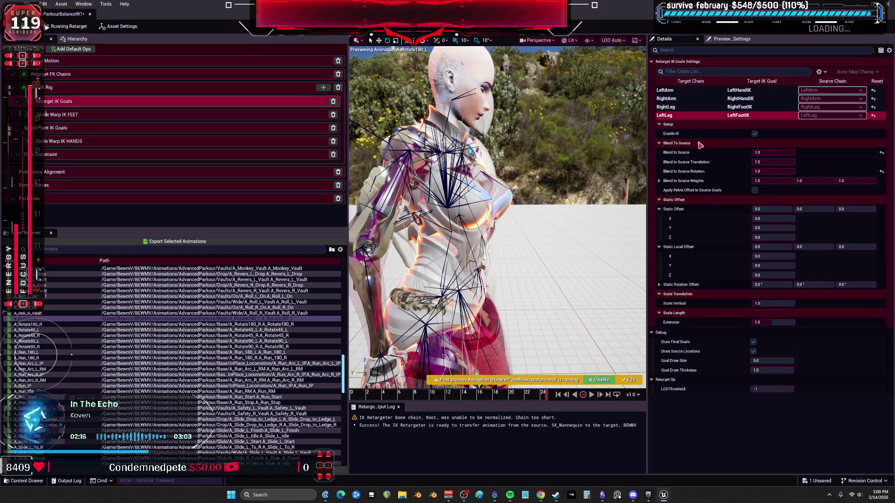
drag(512, 243, 513, 219)
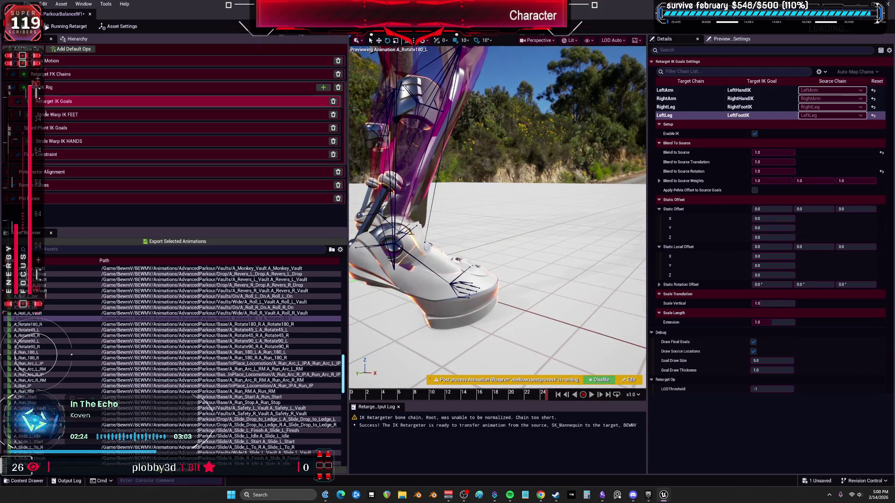
click(74, 114)
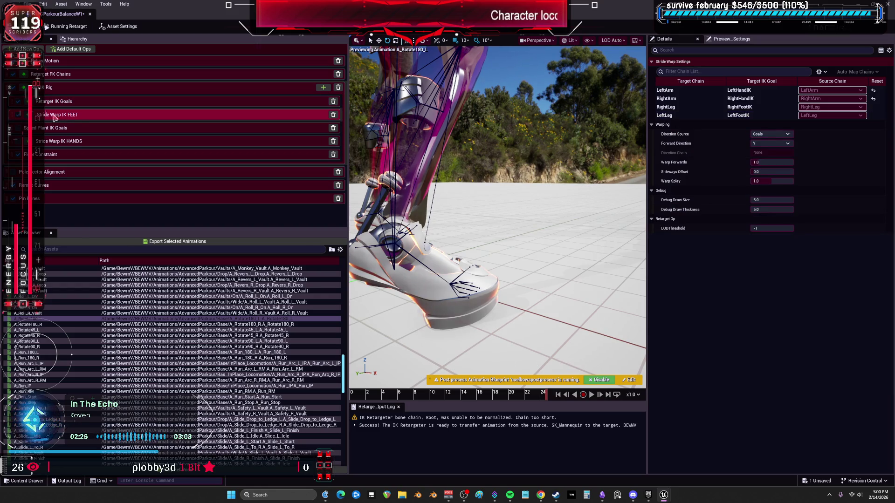
- Review the Floor Constraint settings for the RightLeg and LeftLeg chains
click(47, 154)
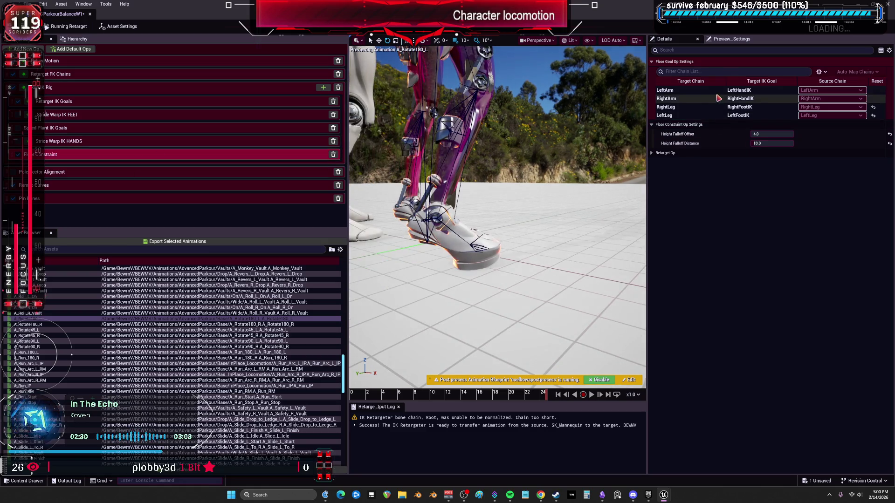
click(690, 90)
click(699, 107)
click(704, 116)
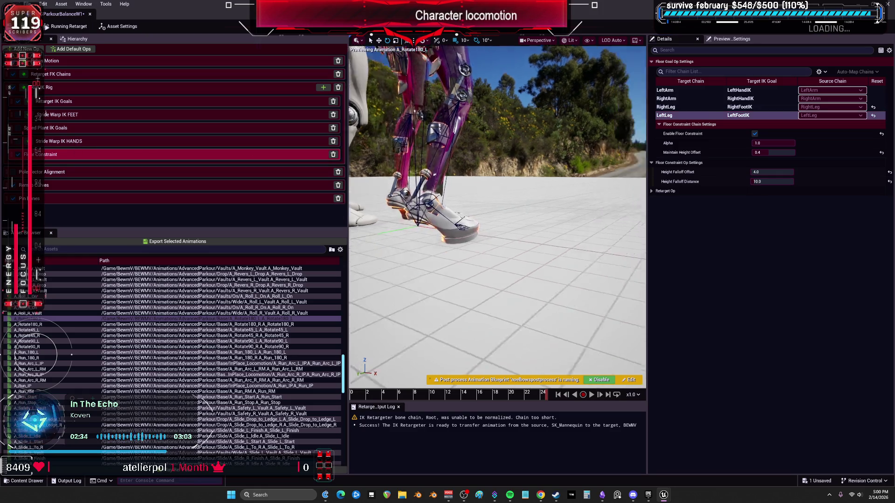
- Preview the A_Rotate180_R, A_Rotate45_R and A_Run_180_R clips
click(166, 325)
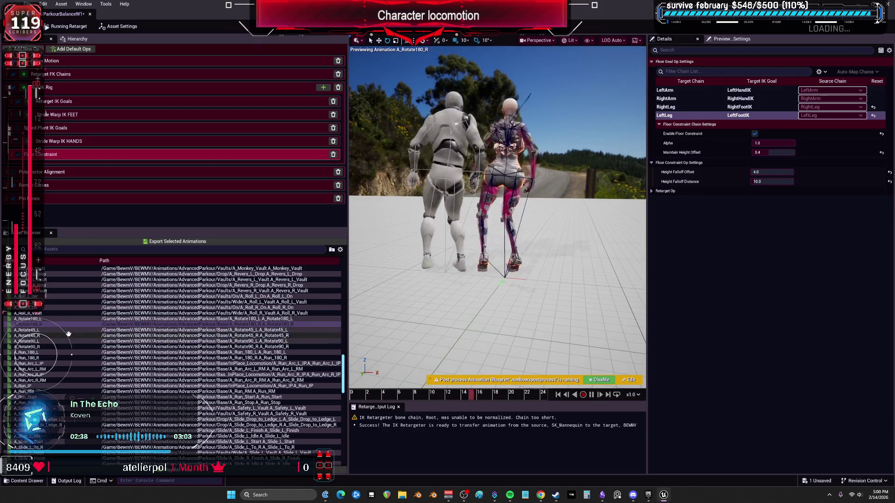
click(112, 336)
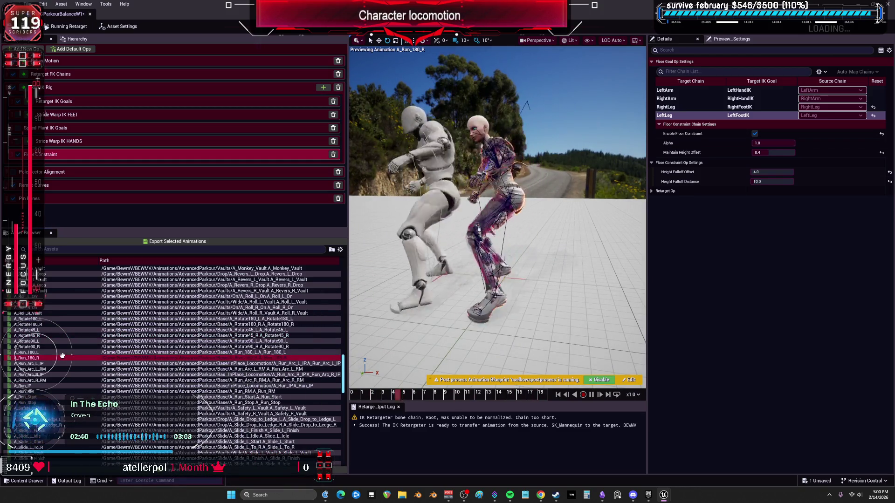
click(62, 358)
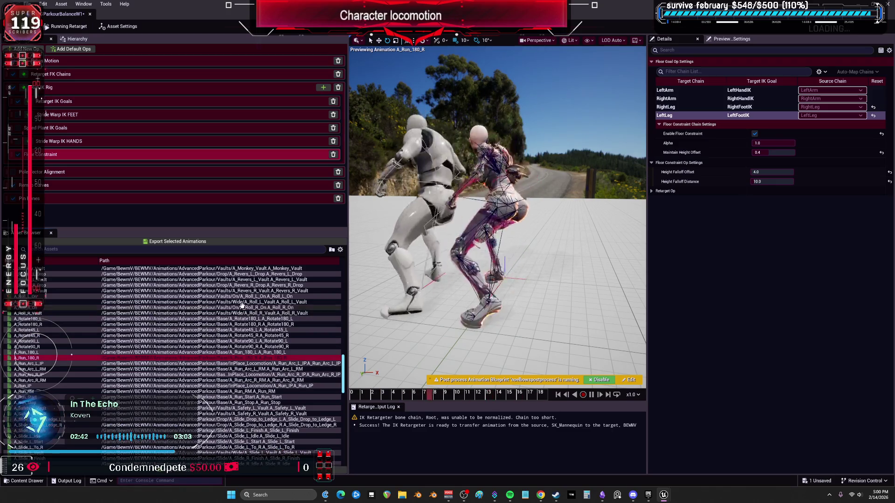
- Select the animations from A_Rotate180_L through A_Run_Stop
click(232, 320)
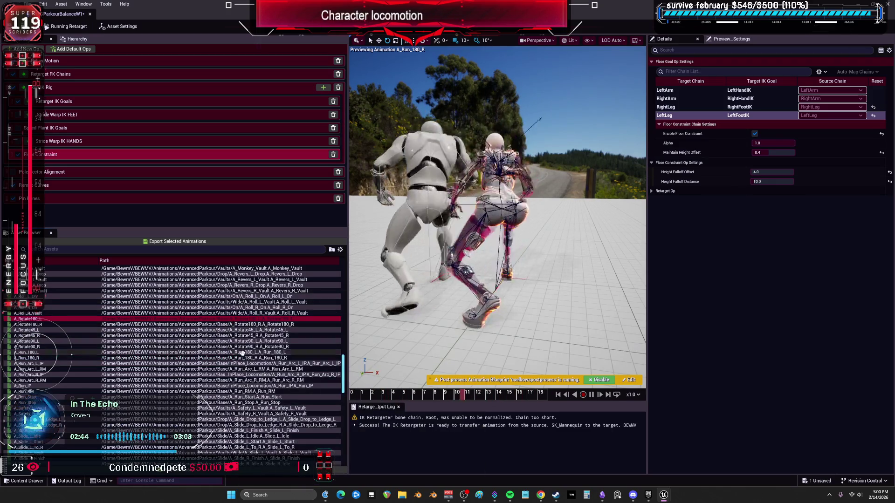
scroll(235, 344, down, 2)
shift+click(242, 369)
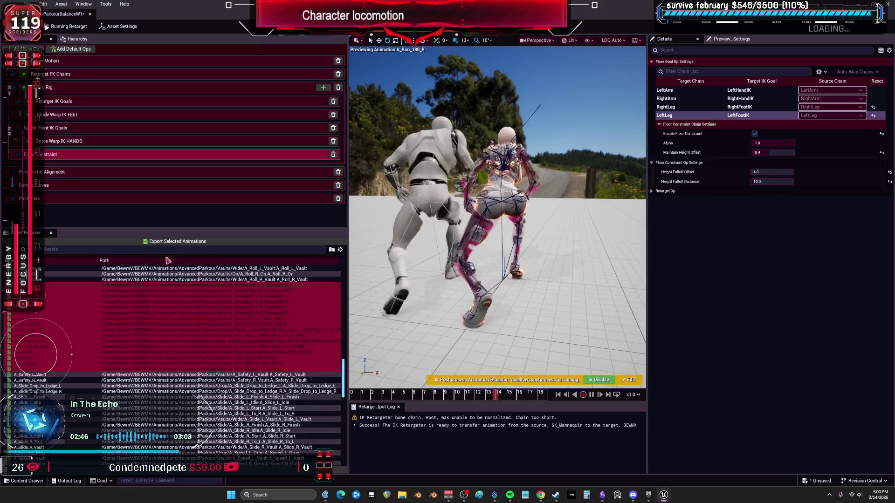
- Export the selected clips to the Base folder with suffix _V_W1, creating 16 assets
click(177, 241)
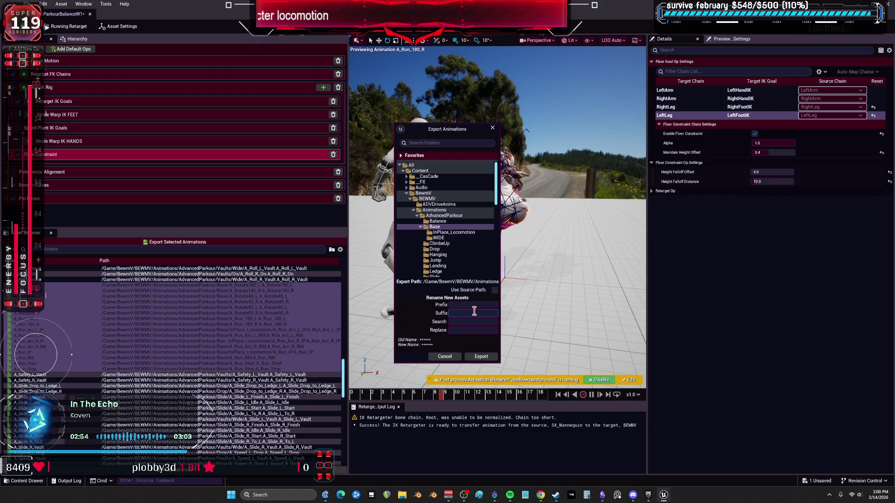
text(_B)
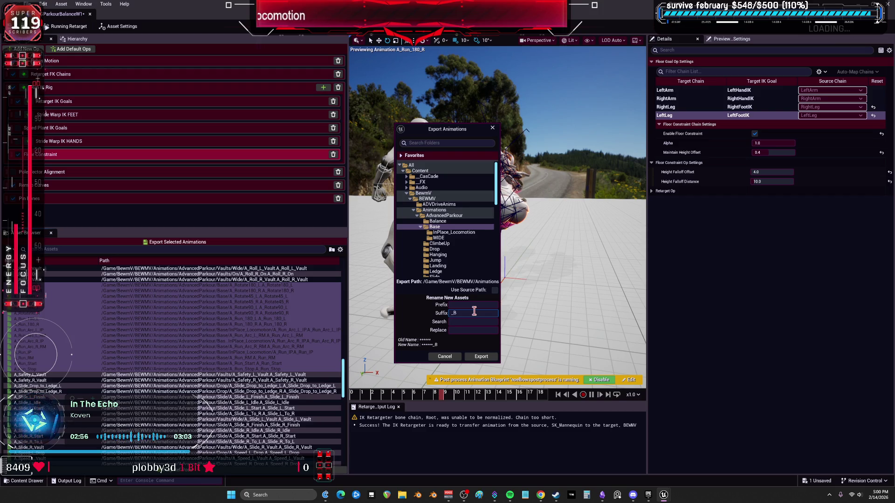
key(BackSpace)
text(V_W1)
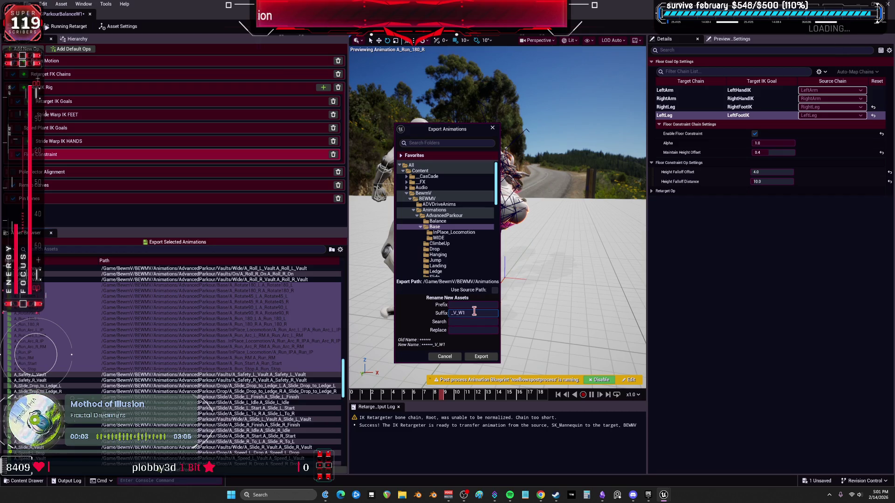
click(481, 357)
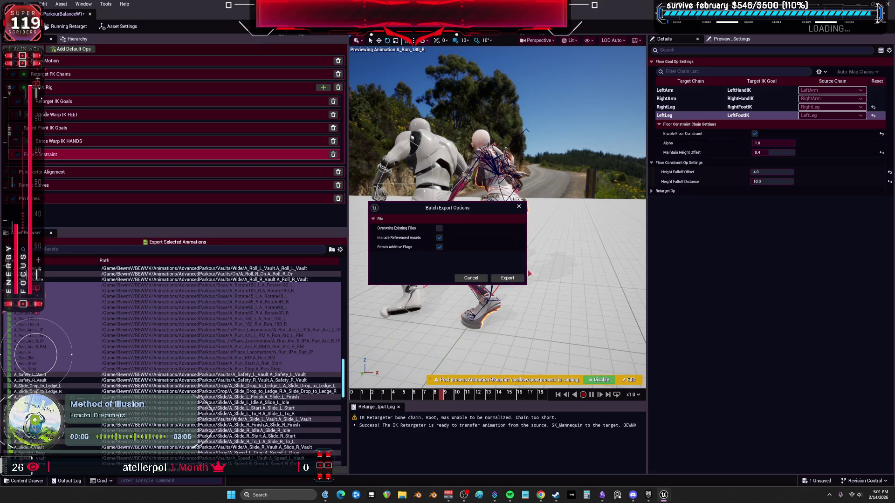
click(508, 278)
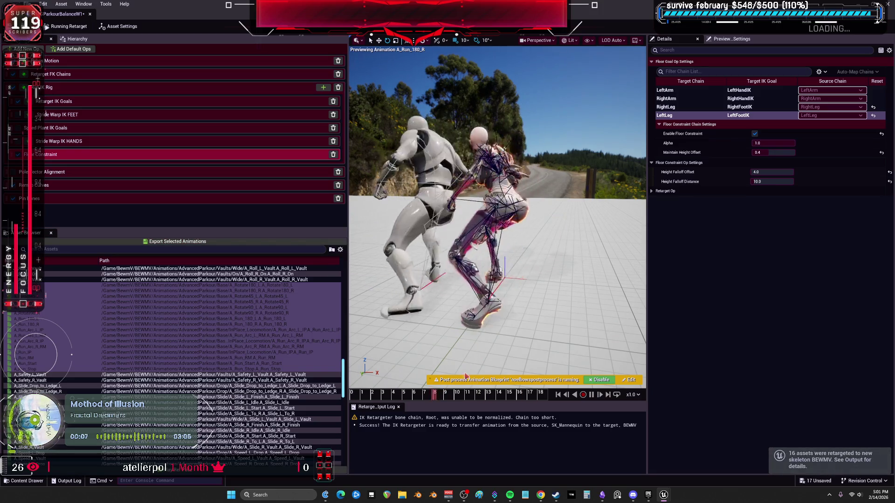
- Return to the level editor and deselect the new _V_W1 clips in Base
scroll(162, 335, up, 3)
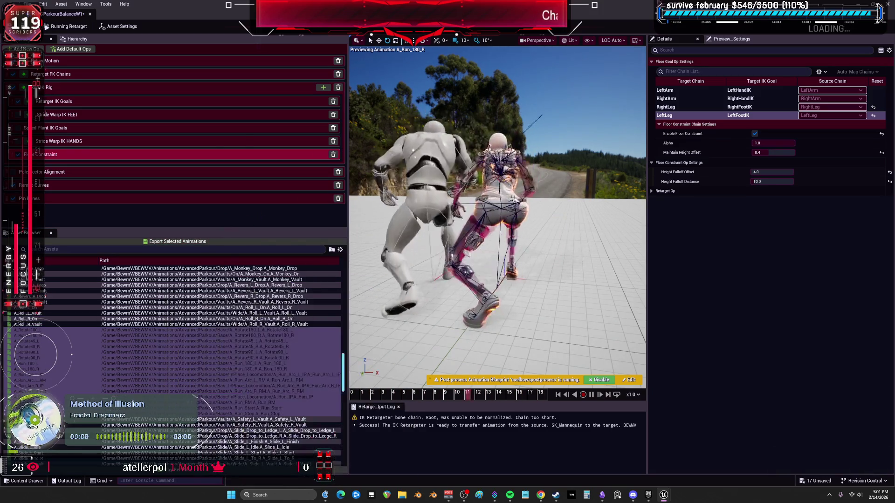
key(alt+Tab)
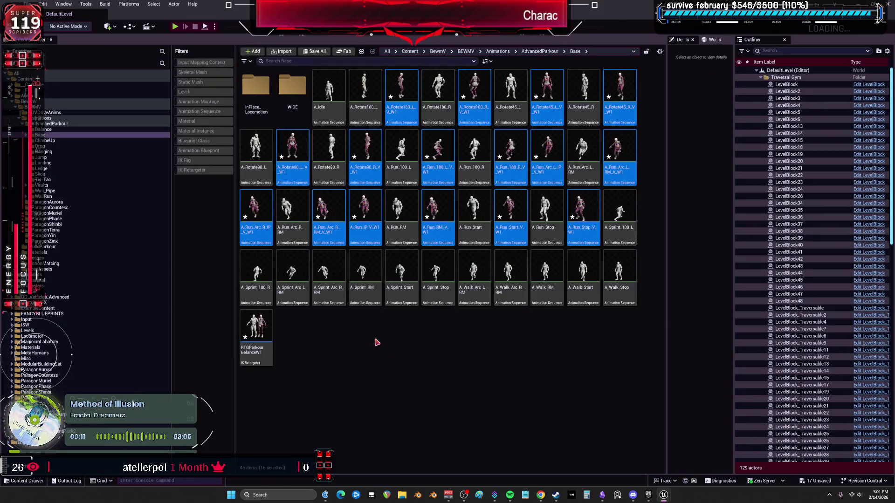
click(391, 349)
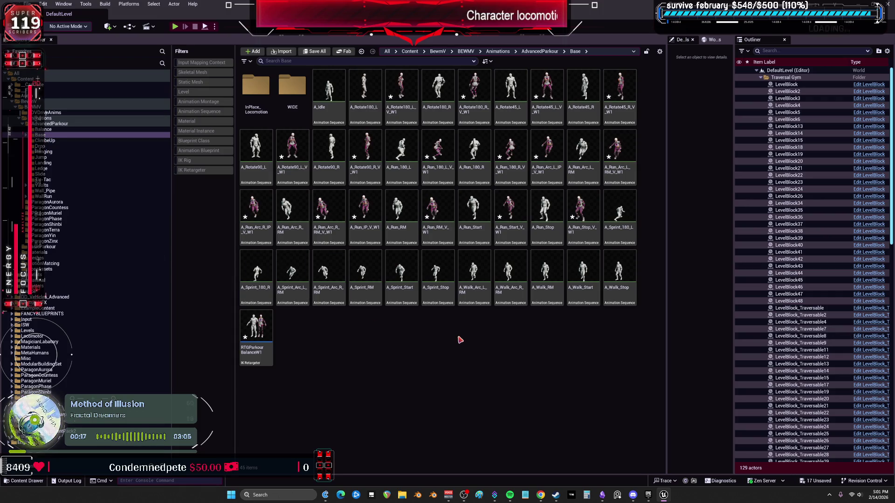
- Open the RTGParkourBalanceW1 retargeter
click(256, 329)
double_click(256, 329)
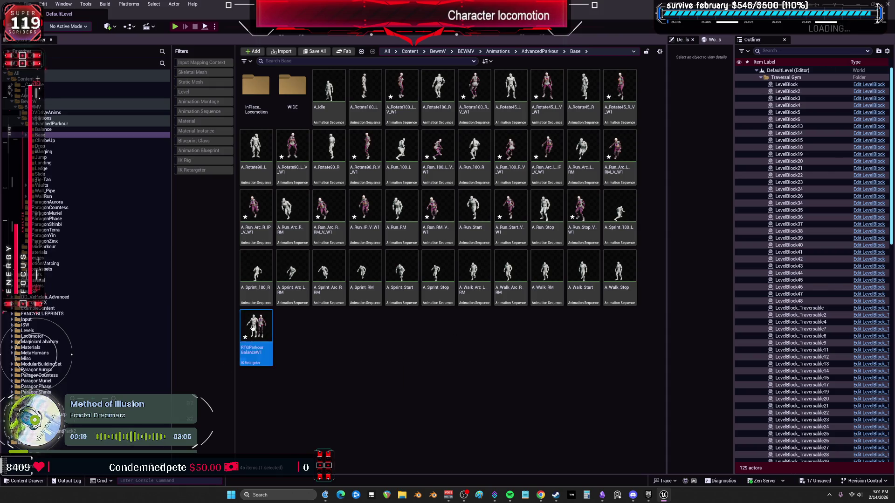
scroll(183, 376, down, 15)
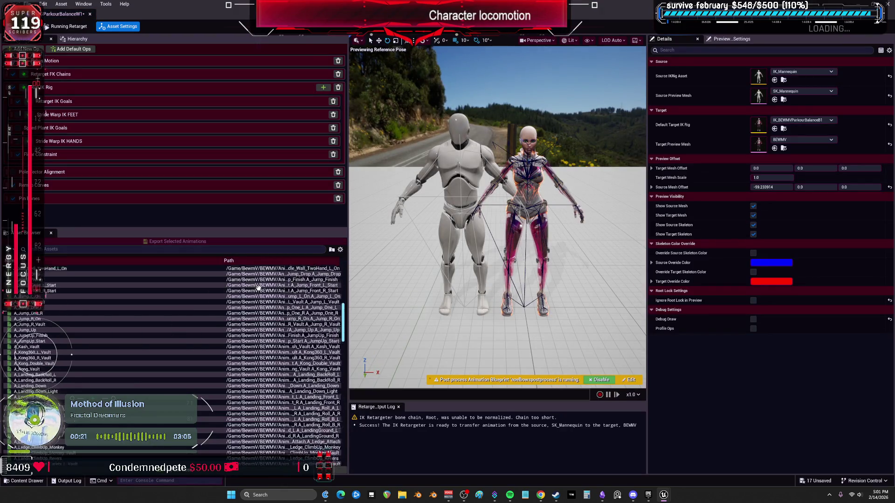
- Select the Sprint clips from A_Sprint_180_L through A_Sprint_Stop
scroll(183, 376, down, 15)
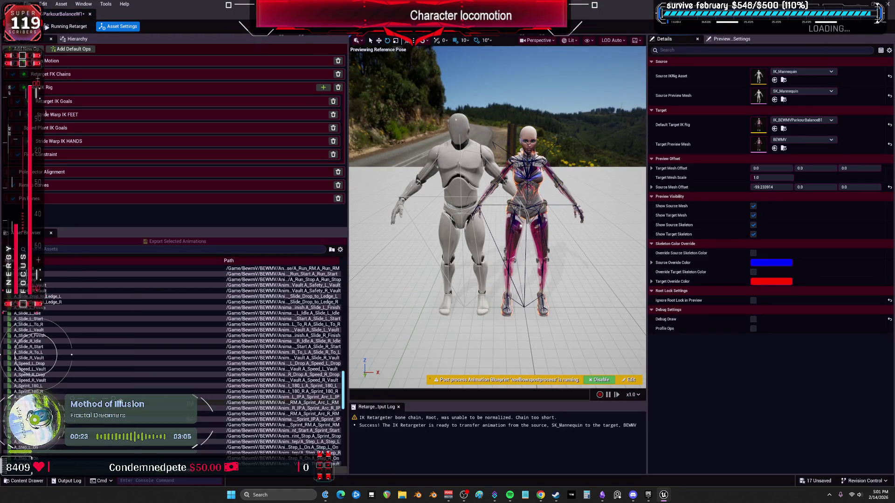
click(51, 385)
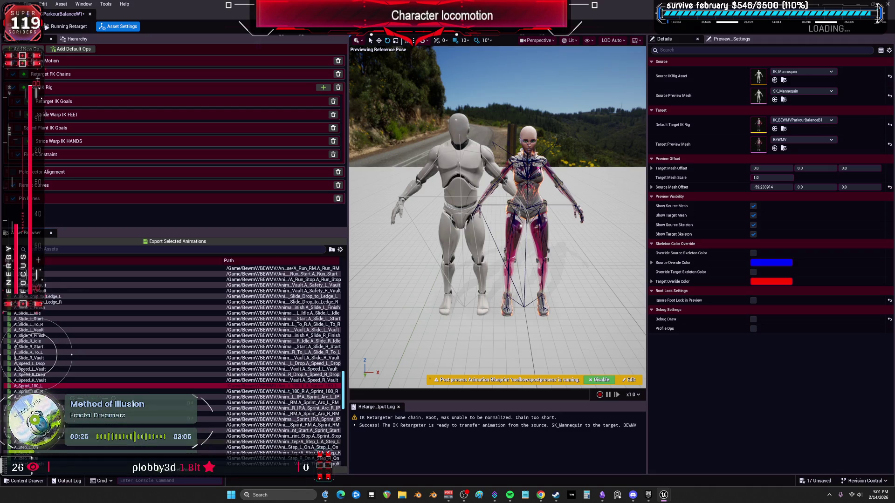
shift+click(51, 436)
- Export the Sprint clips to BewmV/BEWMV/Animations/AdvancedParkour/Base, then return to the level editor
click(165, 243)
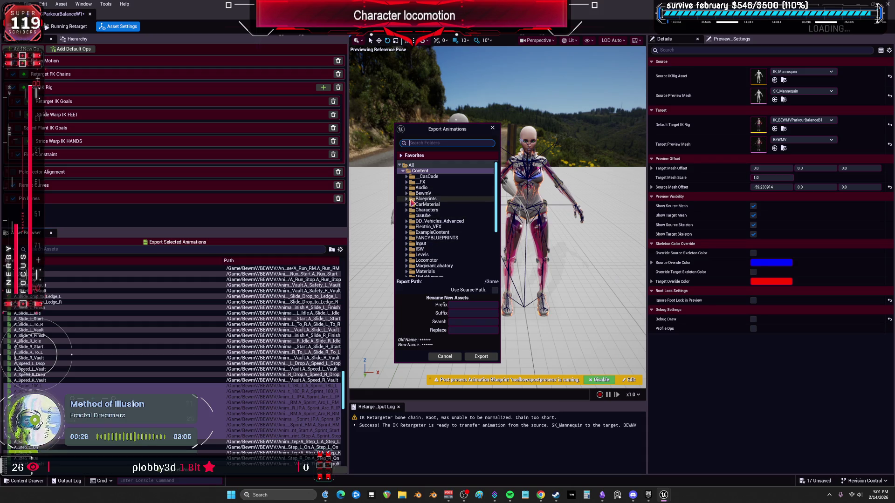
click(407, 193)
click(410, 198)
click(413, 210)
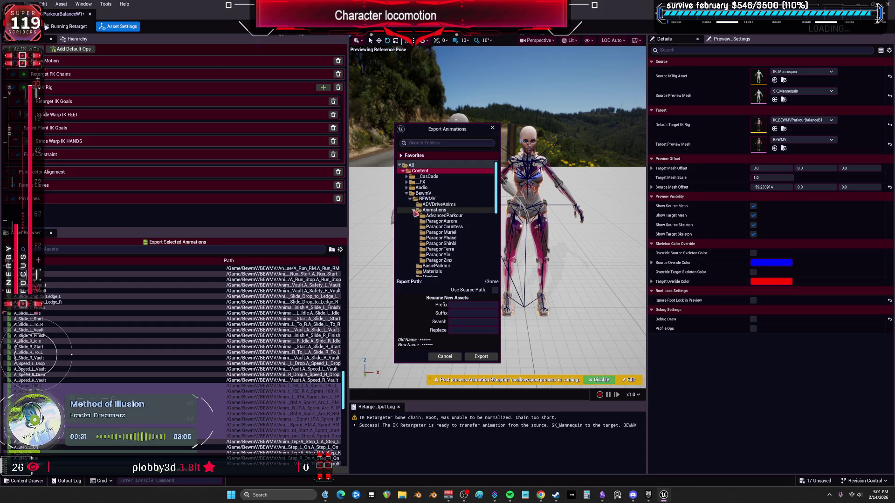
click(417, 216)
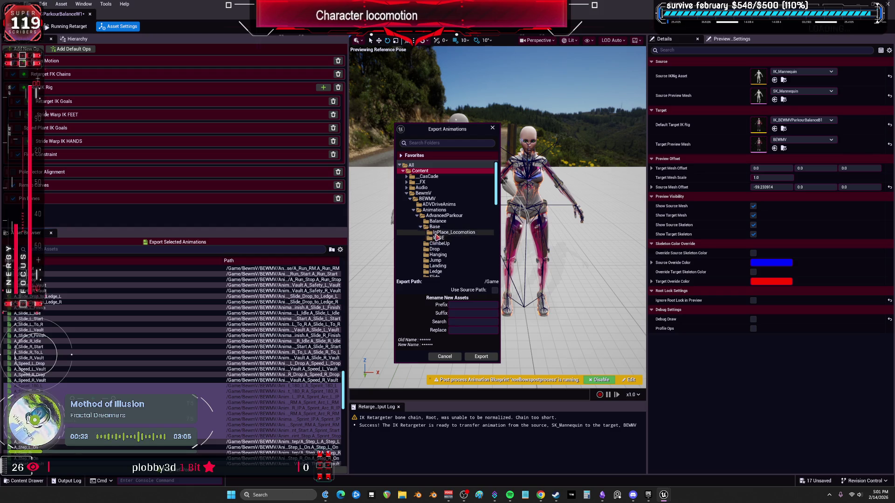
click(436, 227)
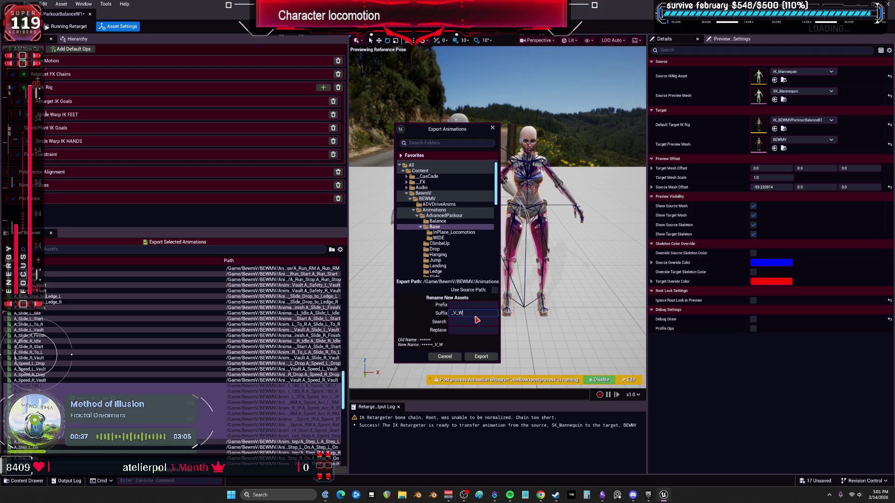
click(481, 357)
click(510, 279)
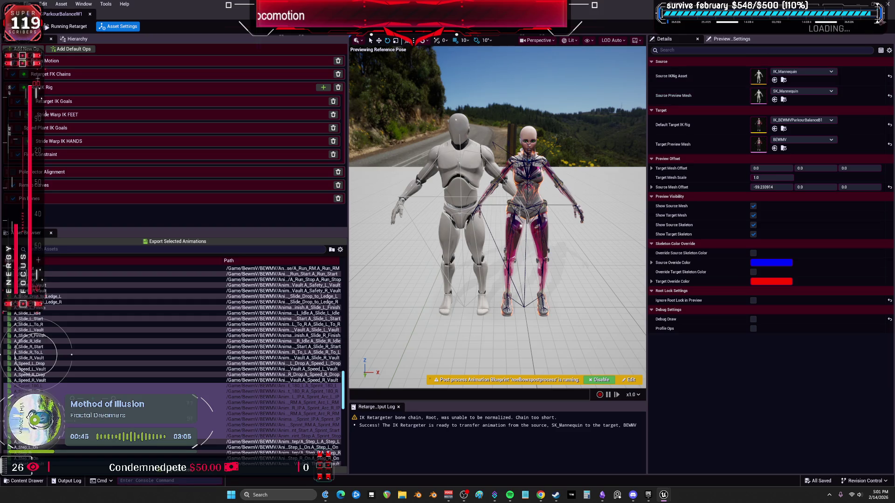
key(alt+Tab)
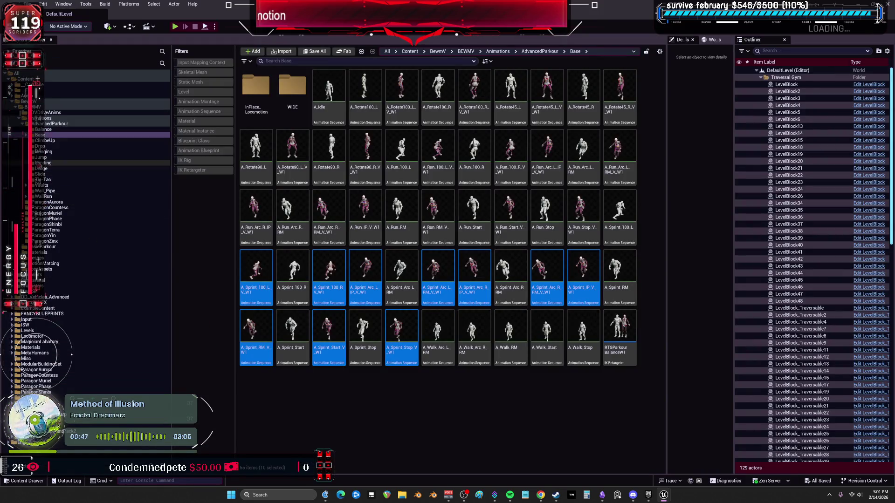
- Paste a copy of RTGParkourBalanceW1 into the Drop folder named RTGParkourBalanceD1
key(Up)
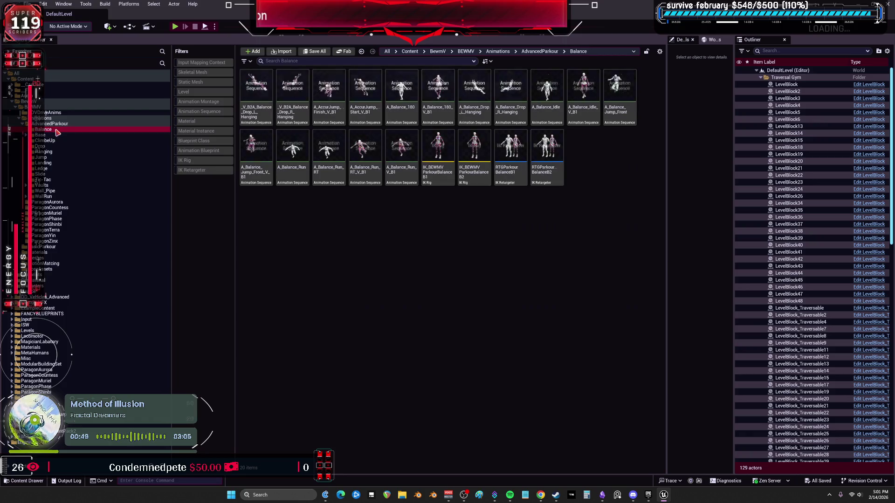
key(Down)
key(Down)
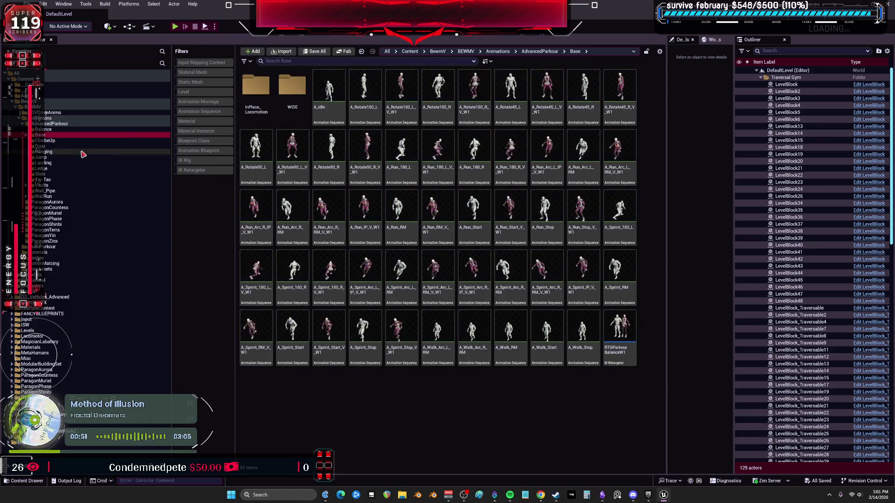
click(42, 146)
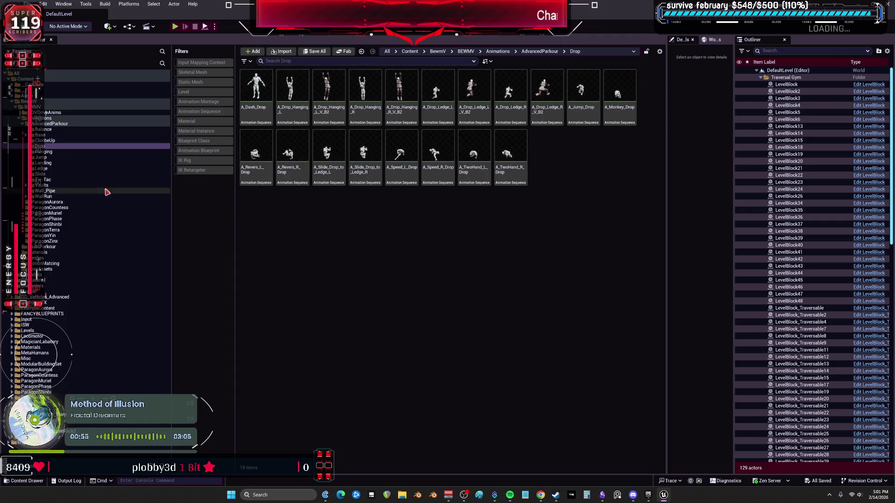
click(40, 135)
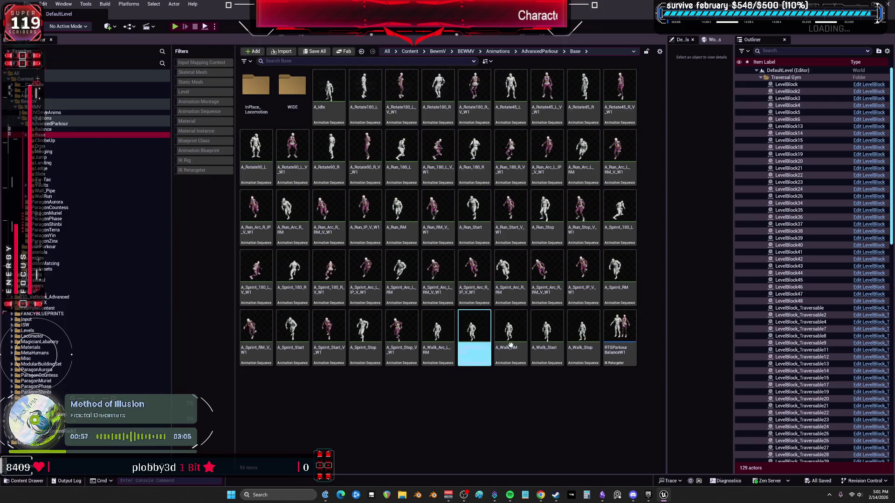
click(41, 146)
key(ctrl+v)
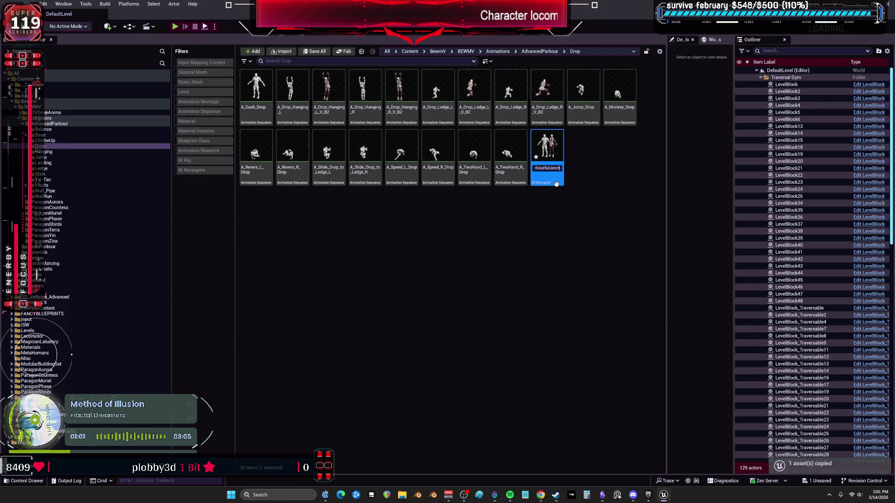
key(Return)
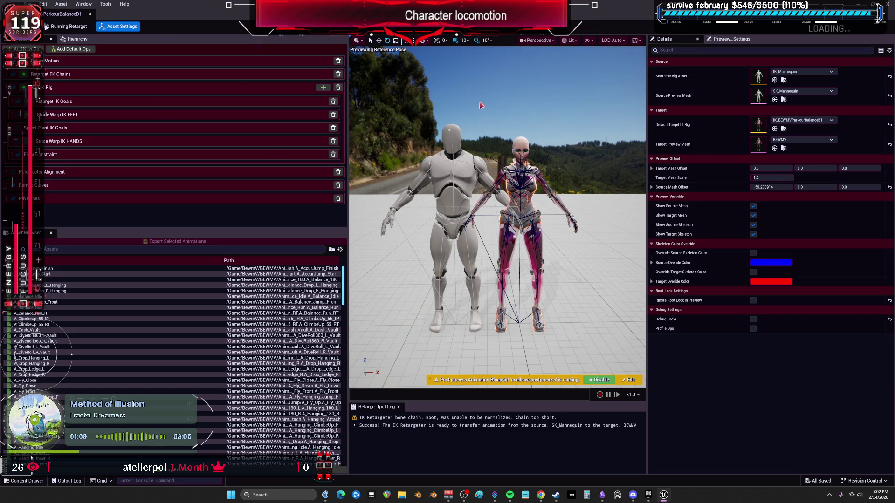
- Widen the Path column and preview A_Monkey_Drop on both characters
scroll(200, 294, down, 10)
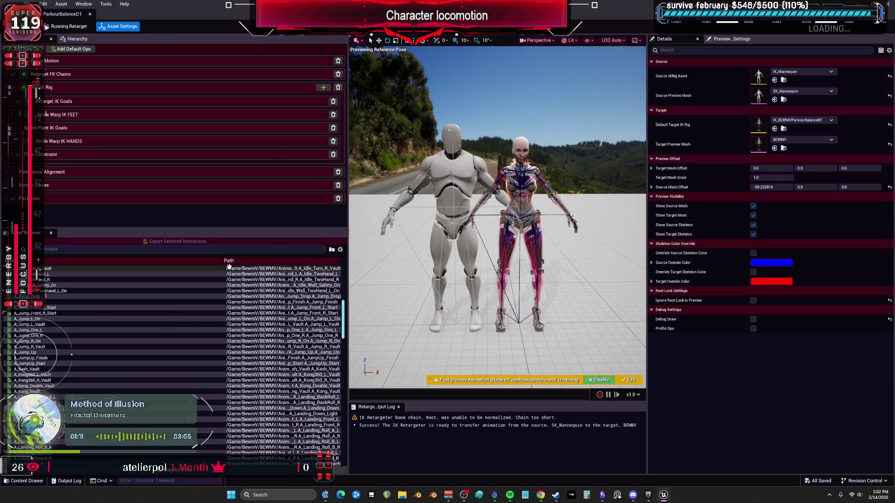
drag(224, 265, 86, 271)
scroll(285, 339, down, 8)
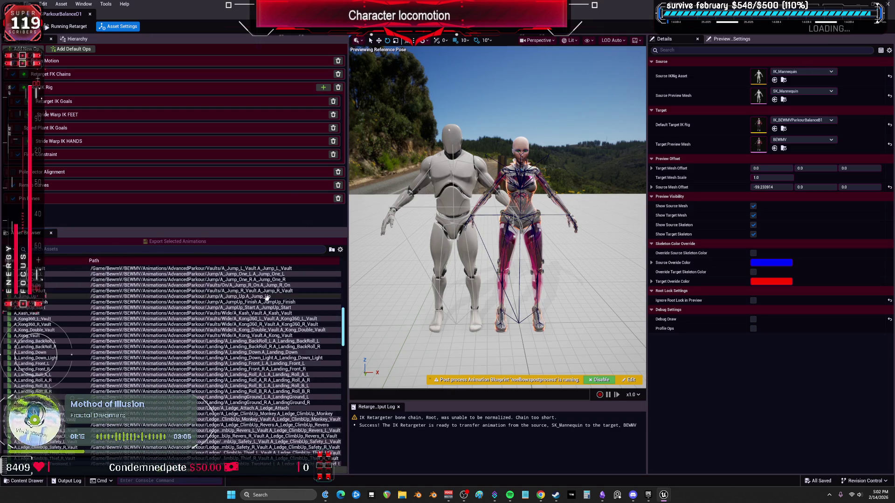
scroll(287, 332, down, 5)
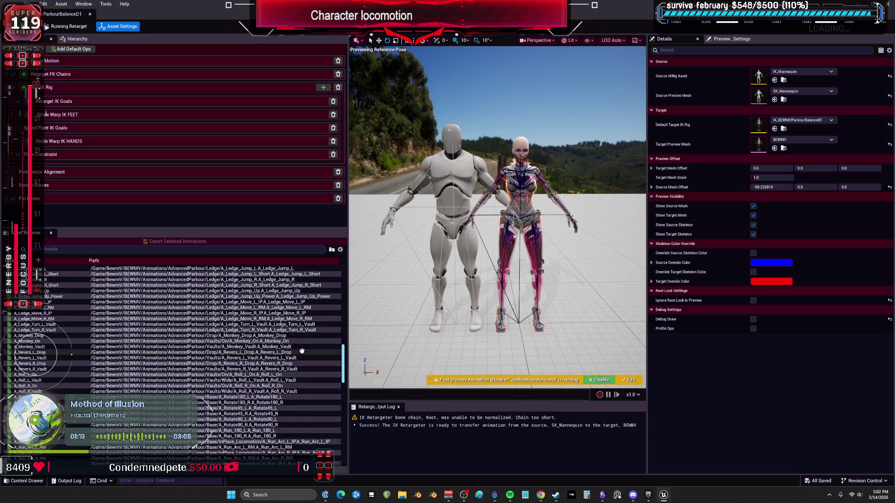
click(221, 336)
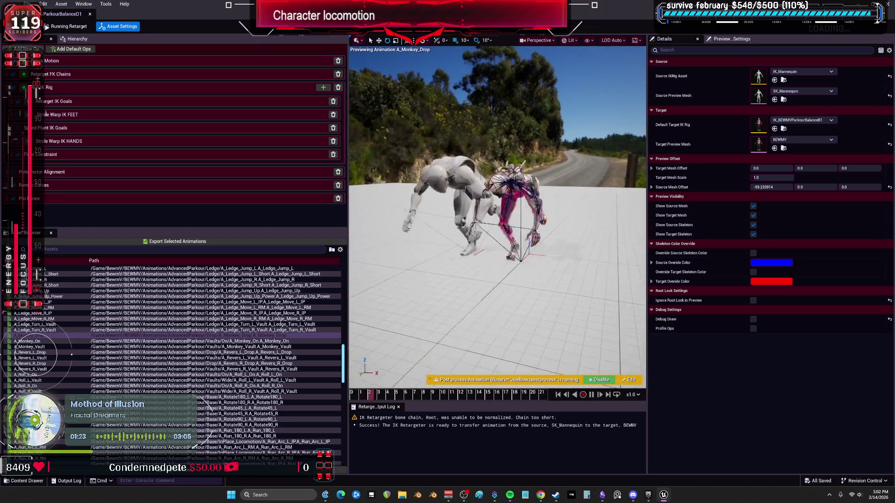
- Float the retargeter window and bring up the Epic Games Launcher library
drag(522, 7, 522, 279)
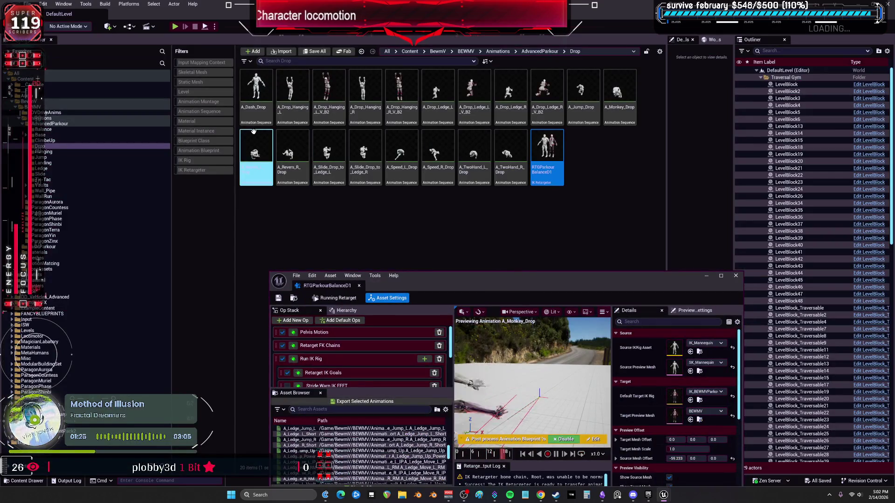
mouse_move(261, 117)
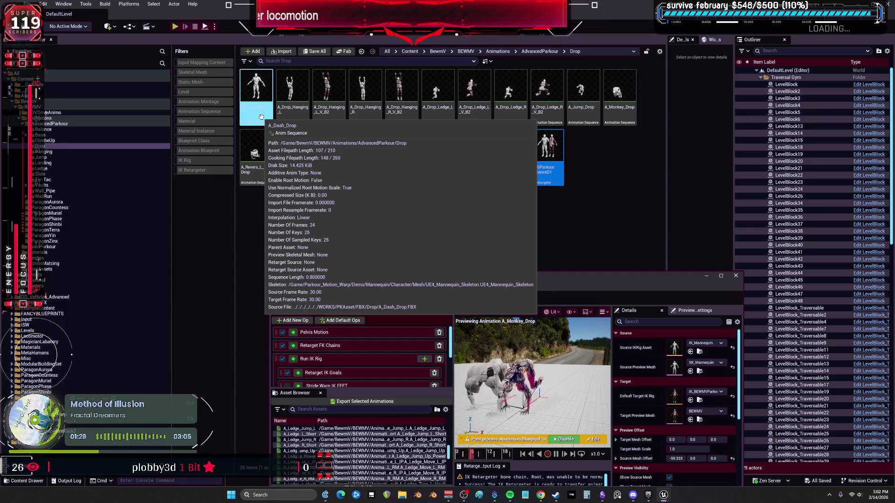
click(469, 324)
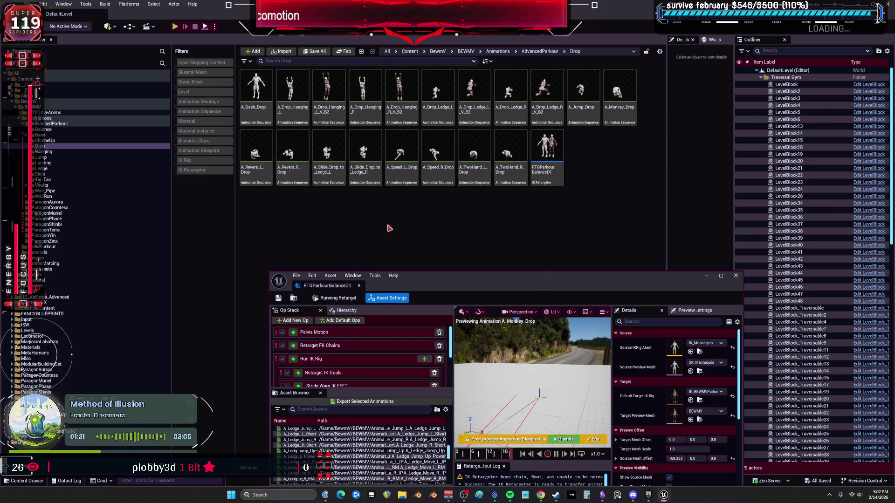
click(648, 495)
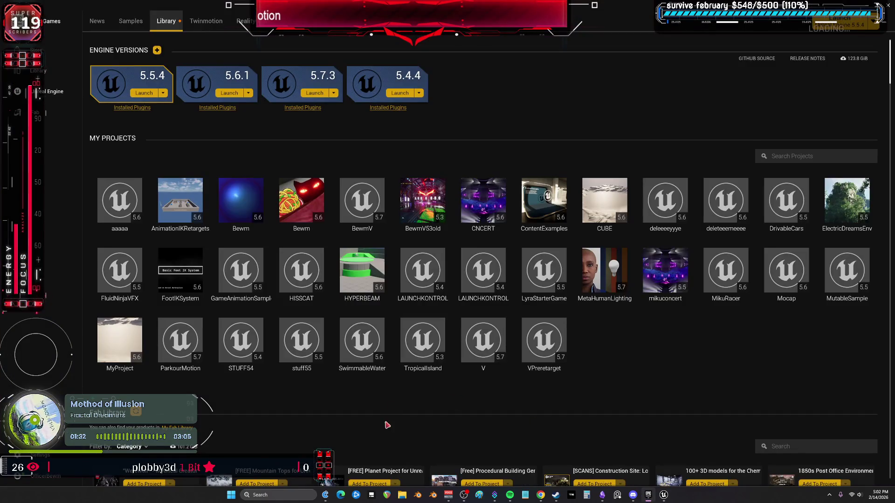
- Launch ParkourMotion from My Projects, then return to the BEWMV editor window
scroll(380, 400, down, 5)
scroll(380, 401, down, 7)
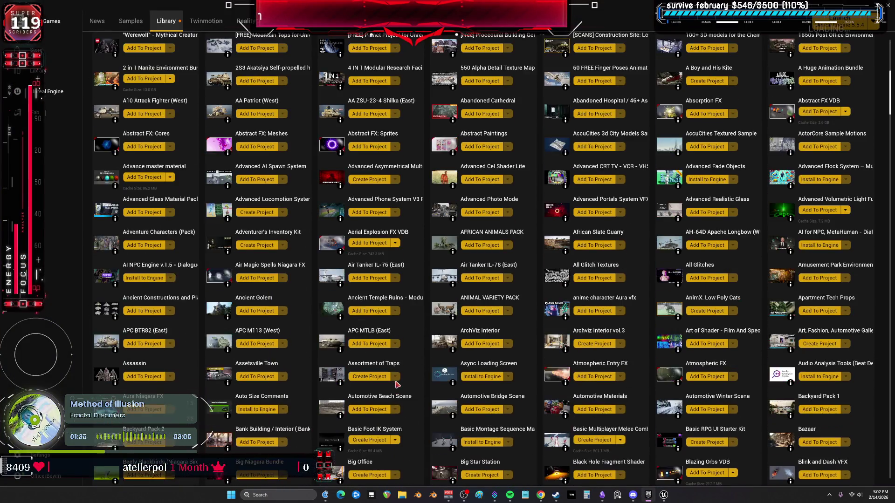
scroll(459, 305, up, 4)
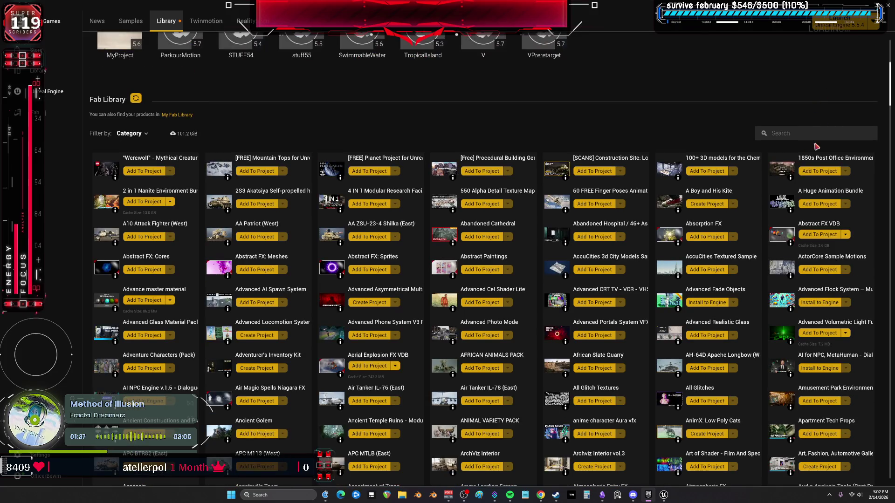
scroll(577, 102, up, 4)
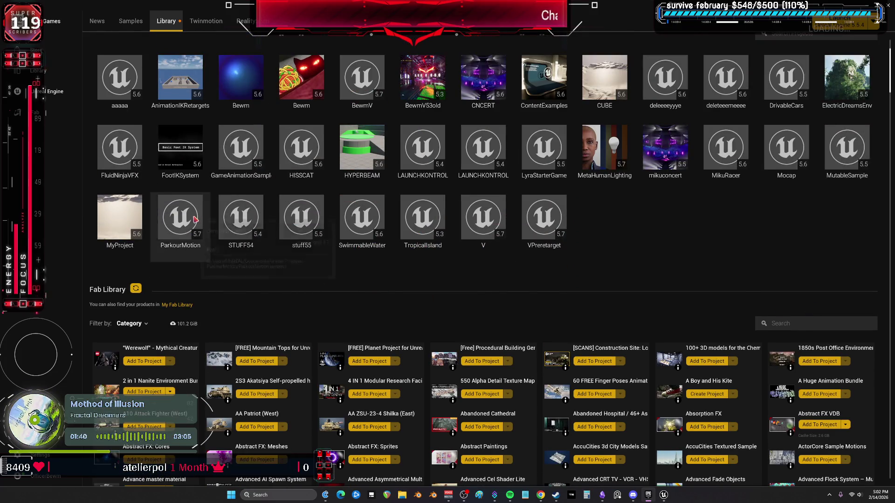
click(192, 218)
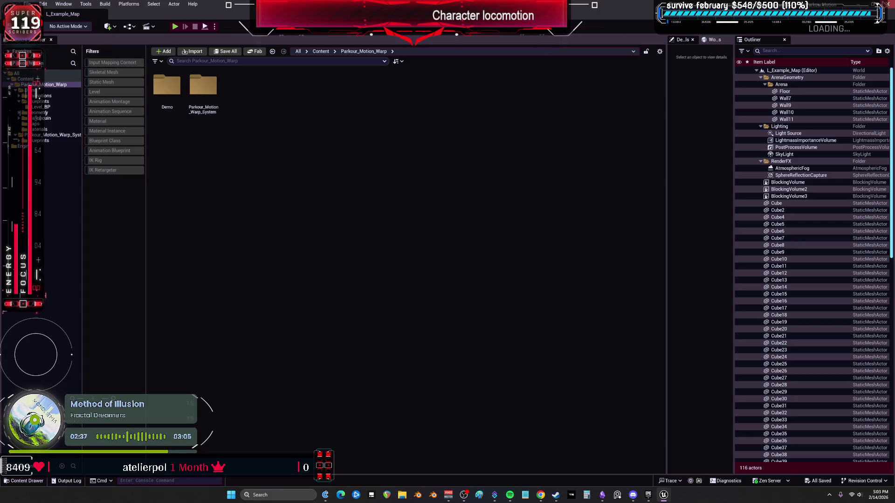
key(alt+Tab)
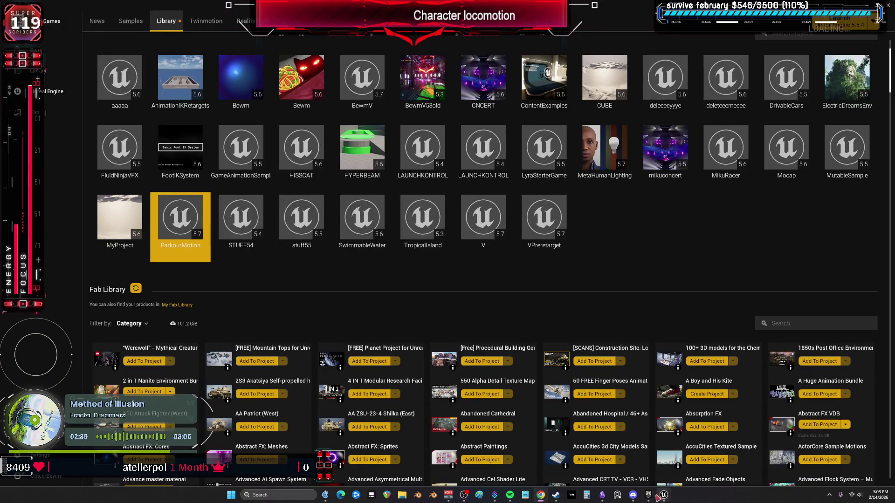
click(661, 496)
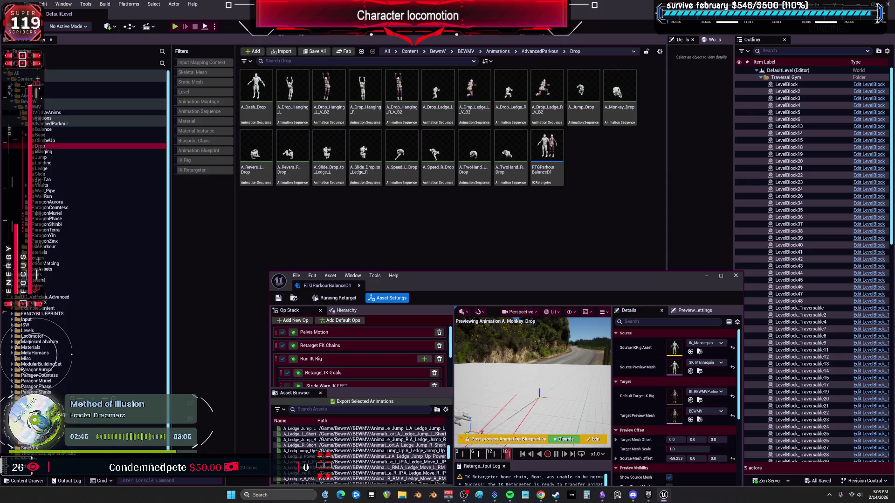
- Check the older retargeted Drop, ClimbeUp, Hanging, Jump and Landing animation folders
scroll(36, 90, down, 3)
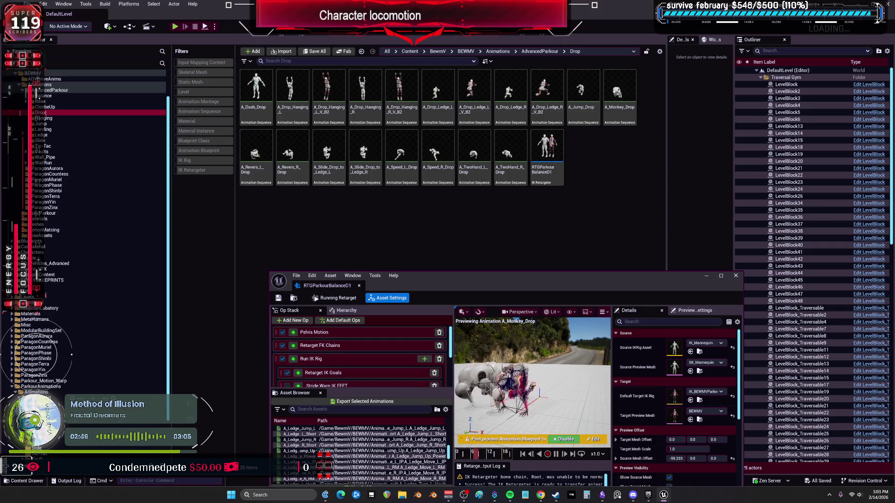
click(39, 420)
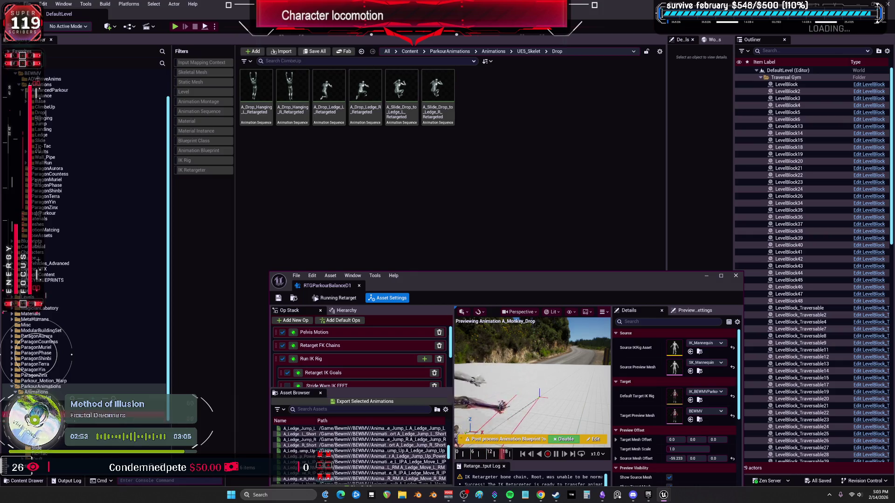
click(52, 414)
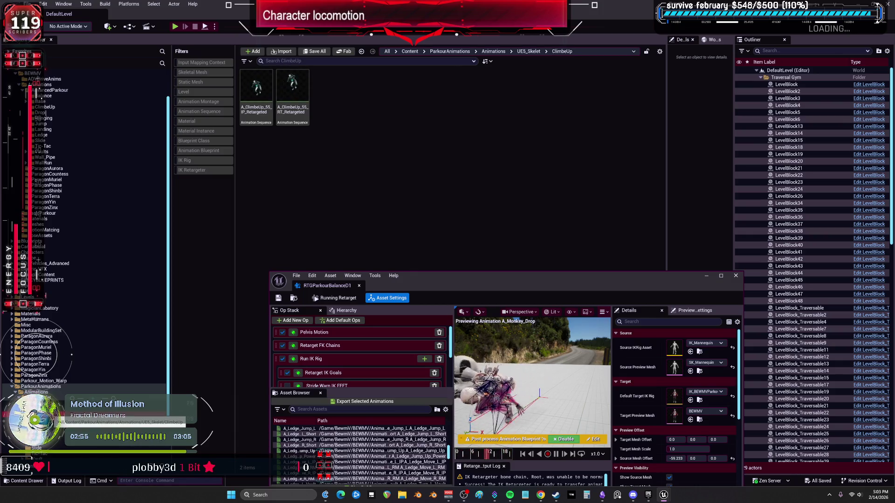
click(46, 426)
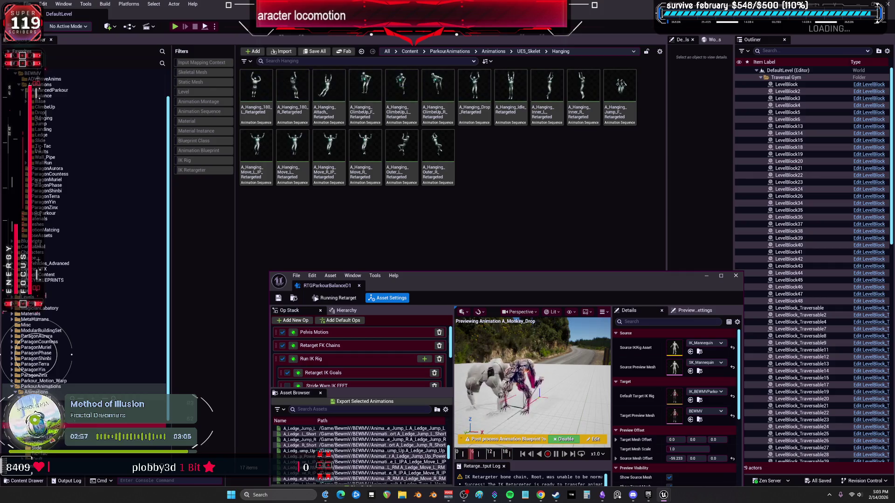
scroll(47, 420, down, 1)
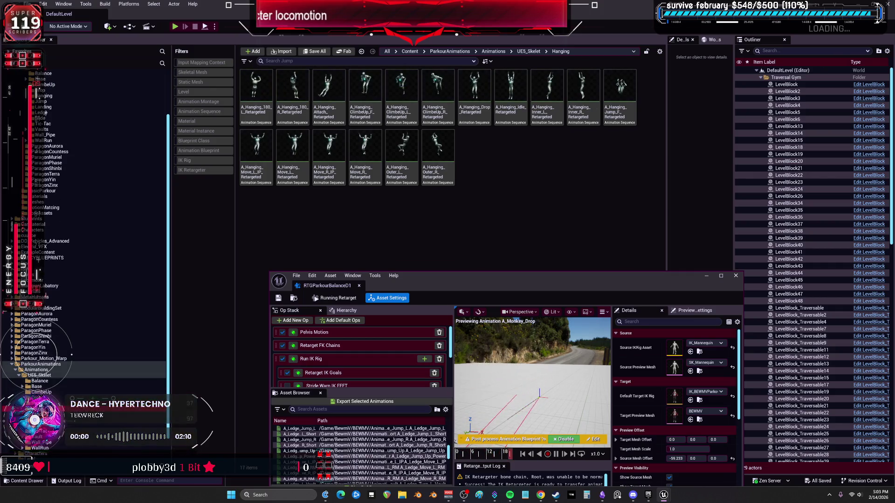
click(47, 410)
click(46, 415)
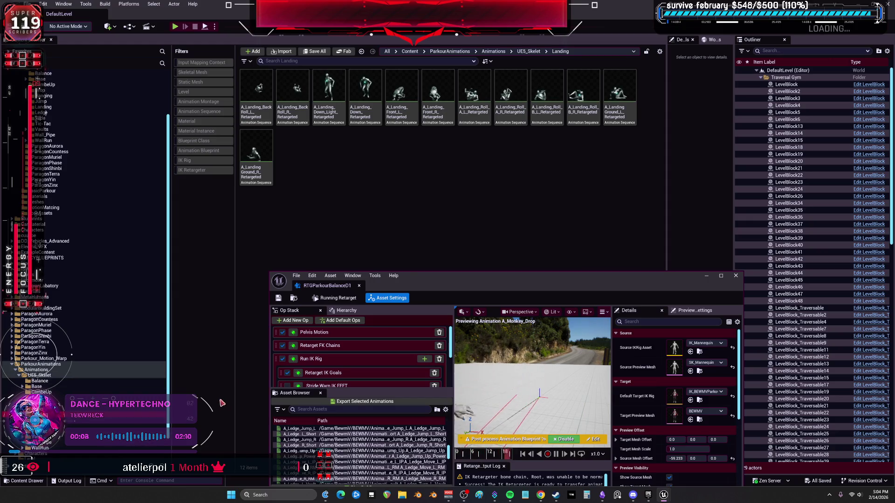
drag(431, 281, 432, 211)
scroll(67, 233, up, 2)
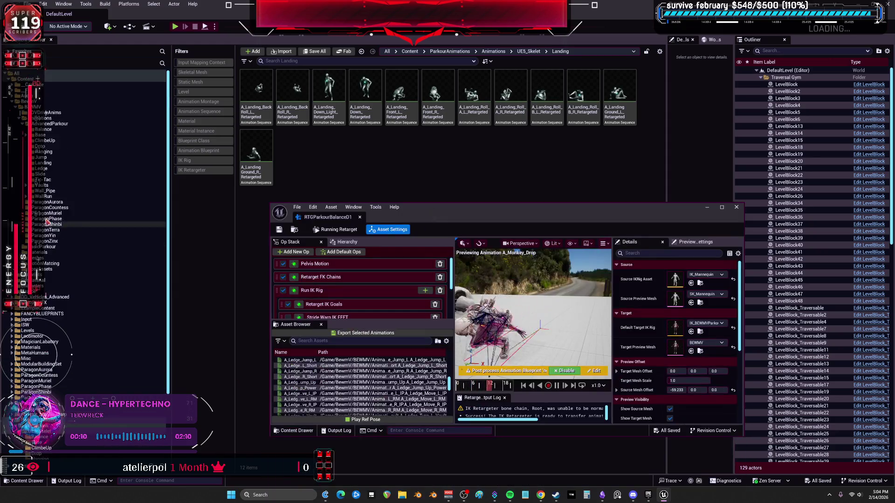
- Return to the BEWMV Drop folder and maximize the RTGParkourBalanceD1 retargeter again
click(41, 146)
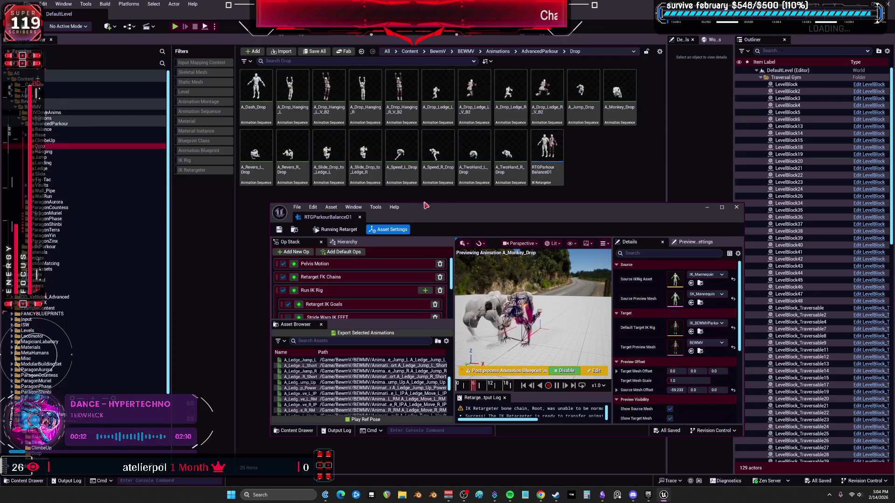
double_click(439, 218)
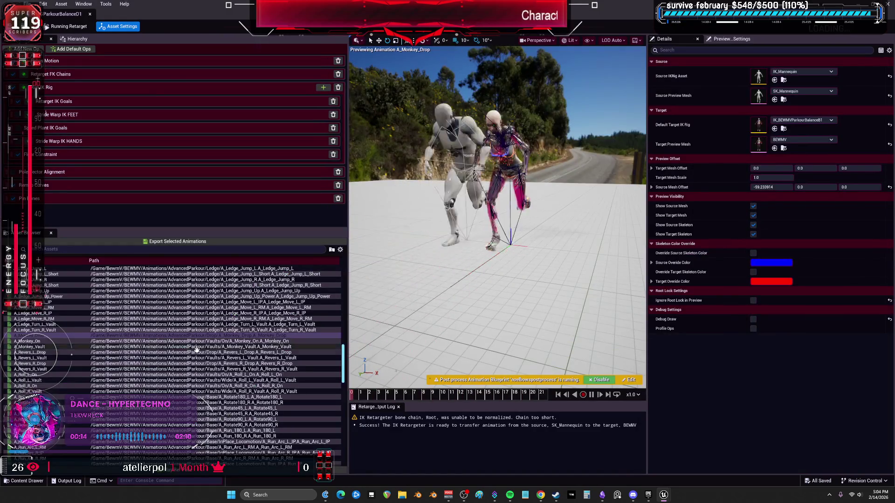
double_click(439, 5)
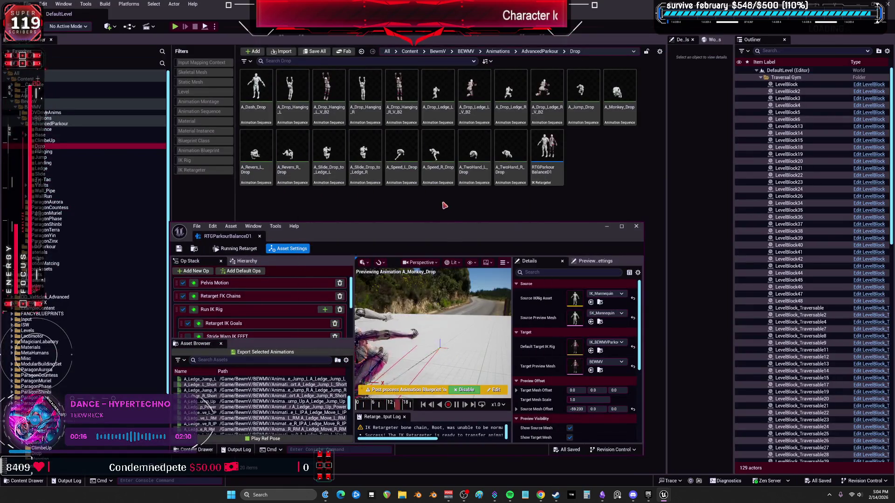
key(Left)
key(Left)
key(Left)
key(Left)
key(Up)
key(Right)
key(Right)
key(Right)
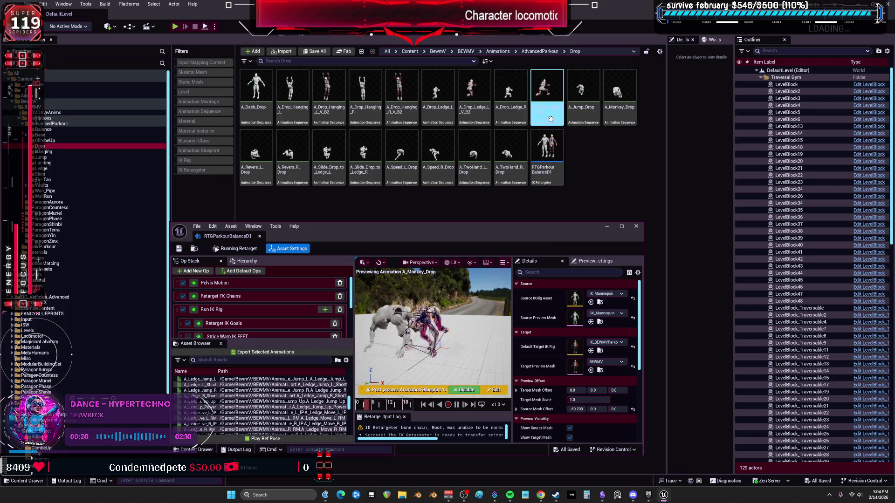
double_click(461, 227)
scroll(64, 347, up, 3)
scroll(64, 347, up, 10)
- Pause A_Jump_Drop at an earlier pose in close-up, then show Retarget IK Goals settings
click(46, 274)
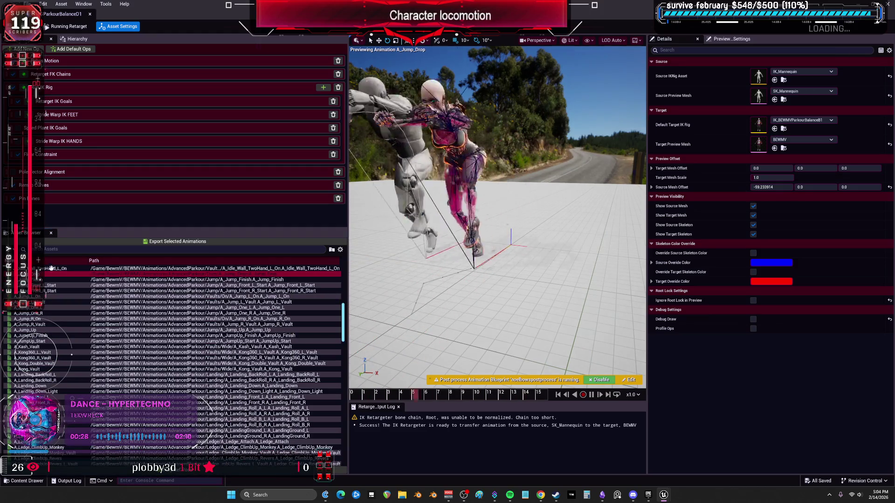
click(591, 395)
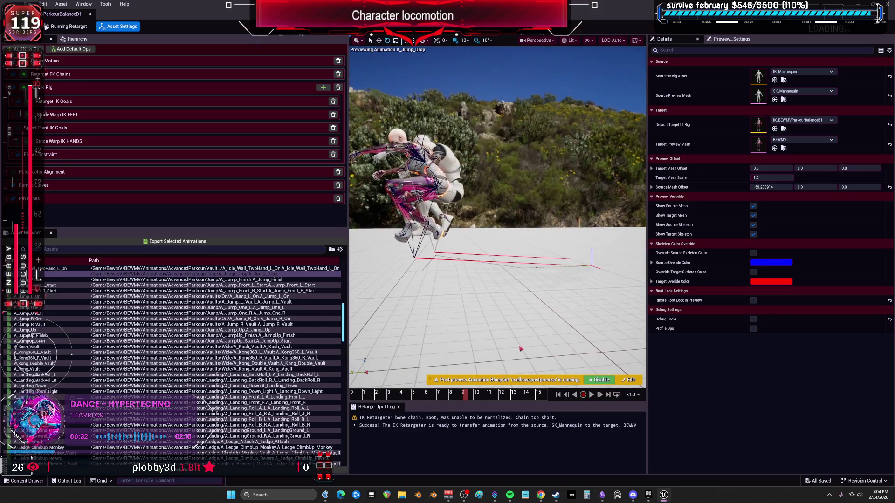
mouse_move(456, 396)
mouse_down()
mouse_move(345, 399)
mouse_move(546, 410)
mouse_move(526, 396)
mouse_move(498, 397)
mouse_move(526, 396)
mouse_move(483, 396)
mouse_move(558, 394)
mouse_up()
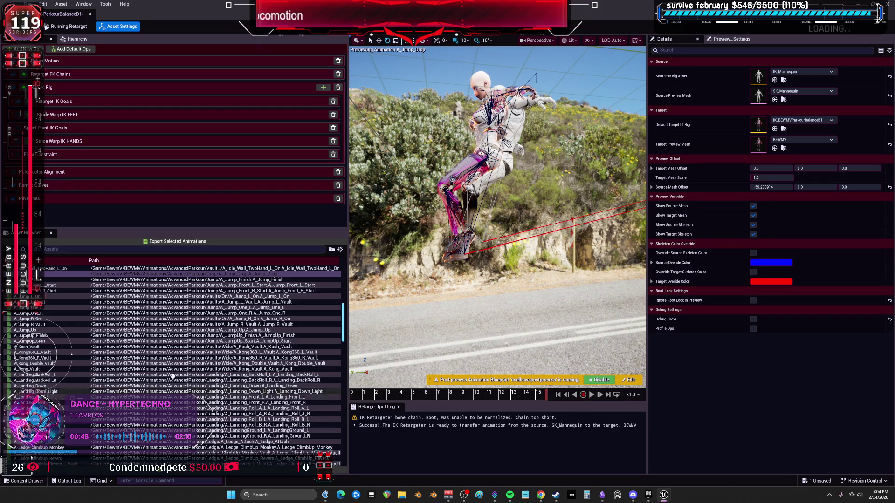
drag(588, 194, 543, 204)
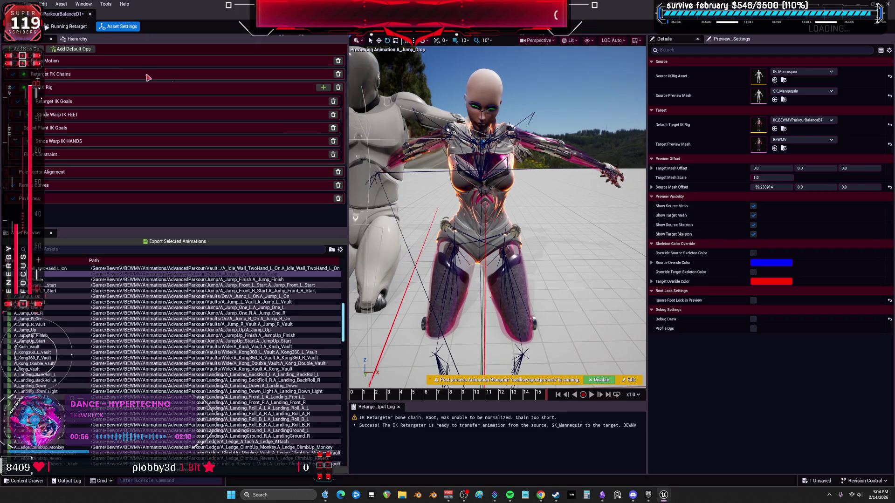
click(46, 101)
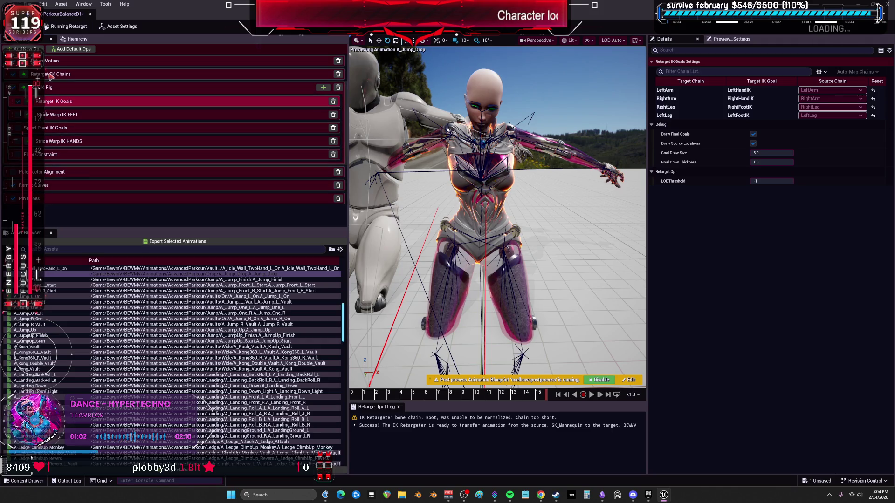
- Export A_Jump_Drop to AdvancedParkour/Base/Drop with suffix _V_D1 as A_Jump_Drop_V_D1
click(171, 243)
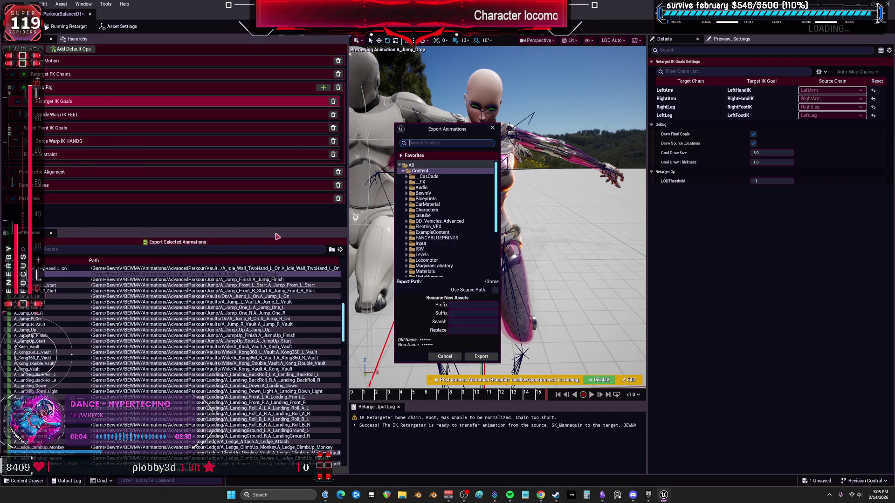
click(407, 194)
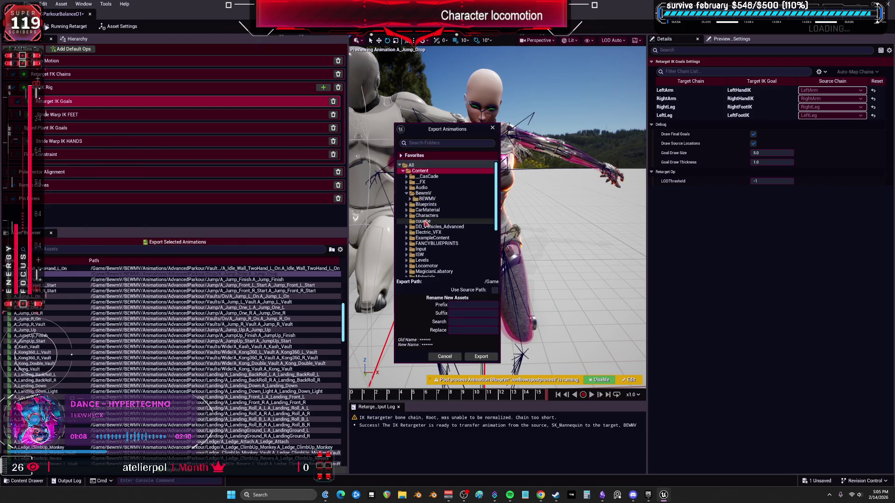
click(410, 198)
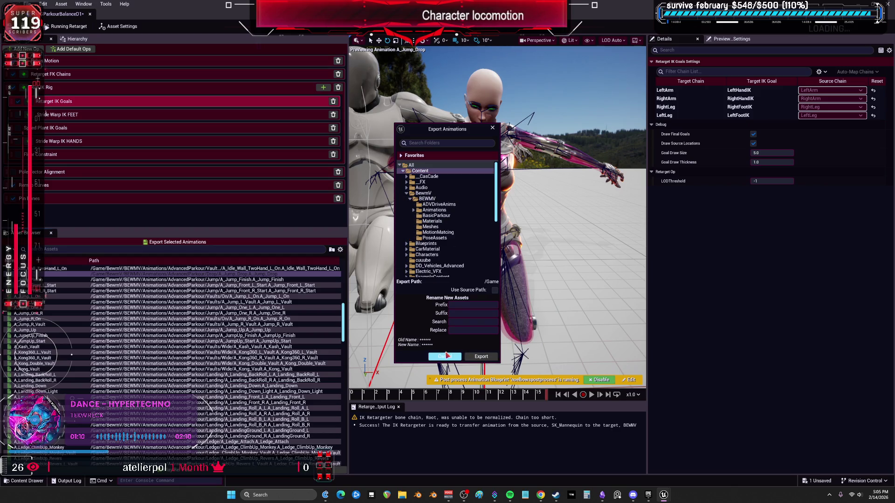
click(414, 210)
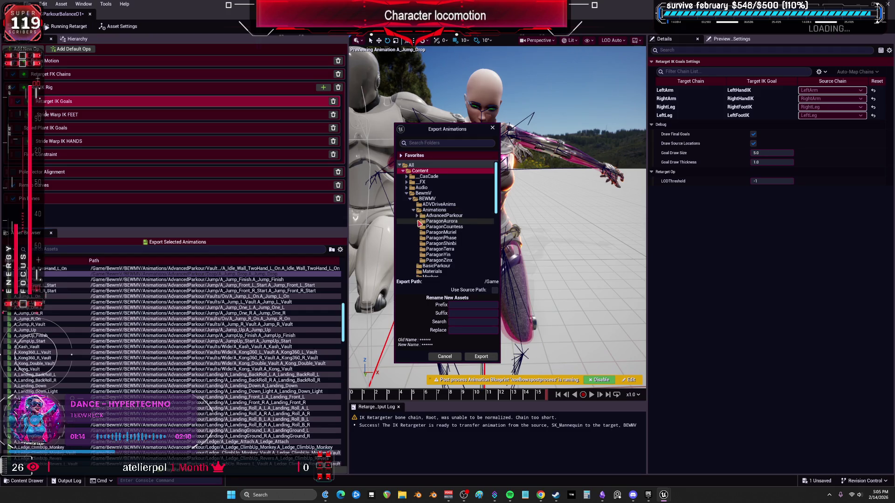
click(417, 215)
click(421, 227)
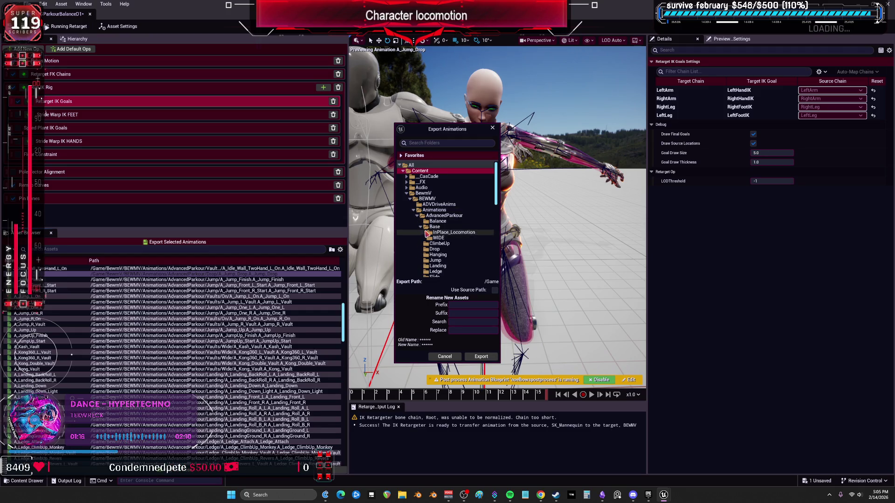
click(436, 250)
click(465, 313)
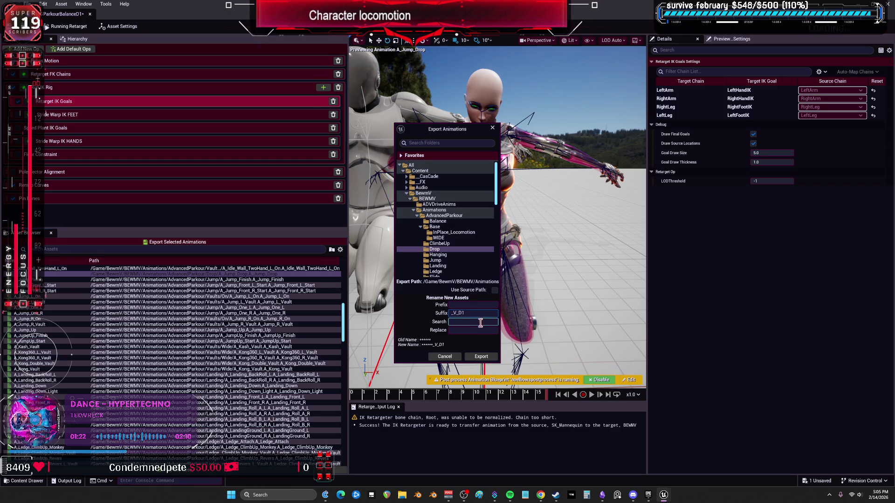
click(481, 357)
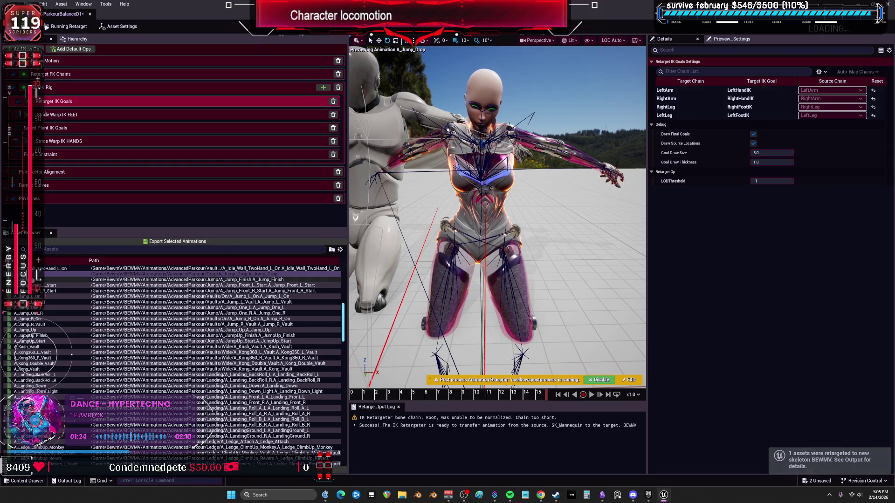
drag(420, 14, 409, 195)
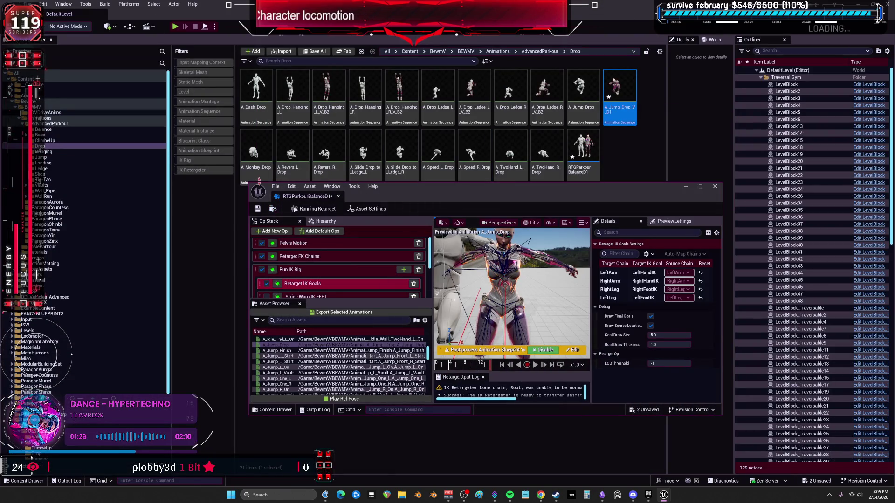
- Maximize the retargeter and scrub the A_Monkey_Drop preview from the first frame to the end of the jump
double_click(422, 194)
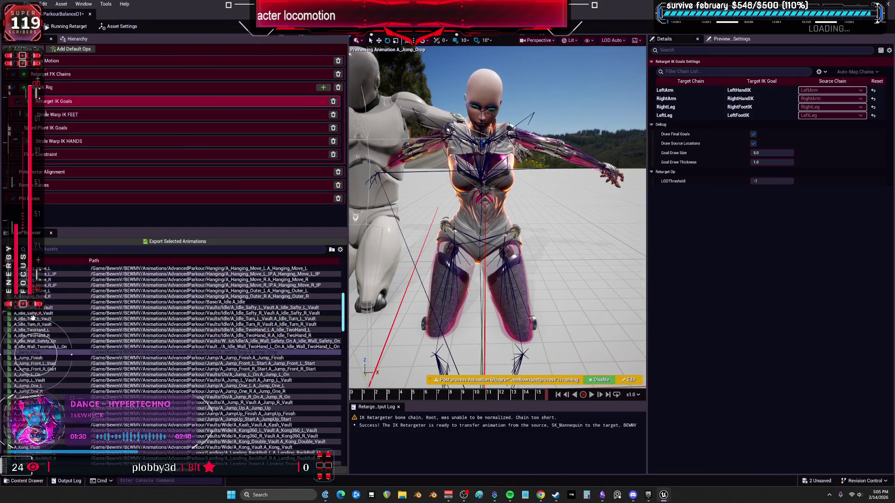
scroll(32, 317, up, 5)
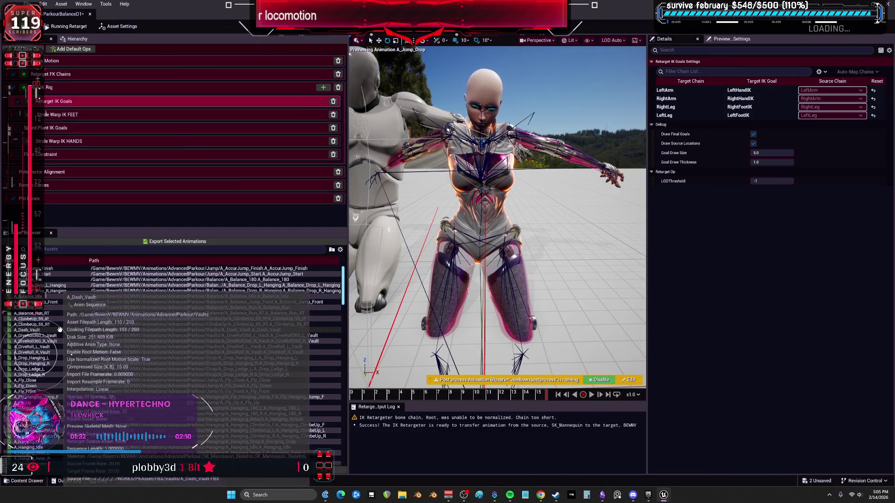
scroll(60, 329, down, 6)
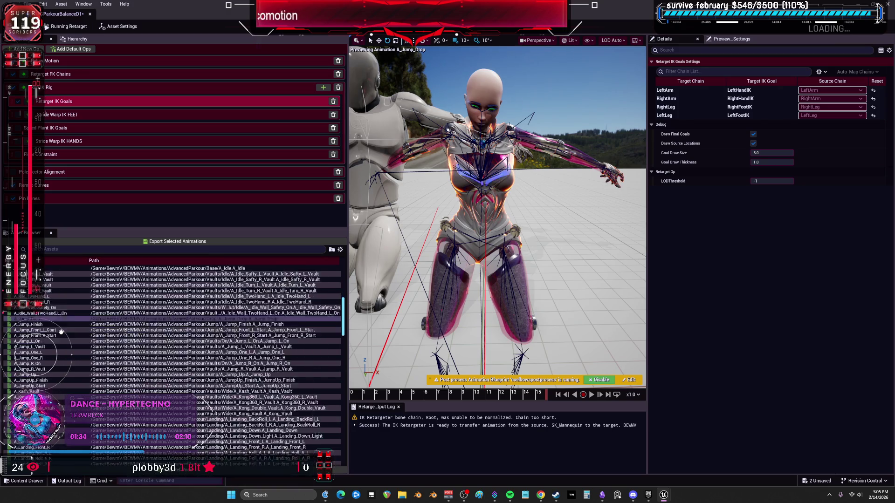
scroll(57, 347, down, 8)
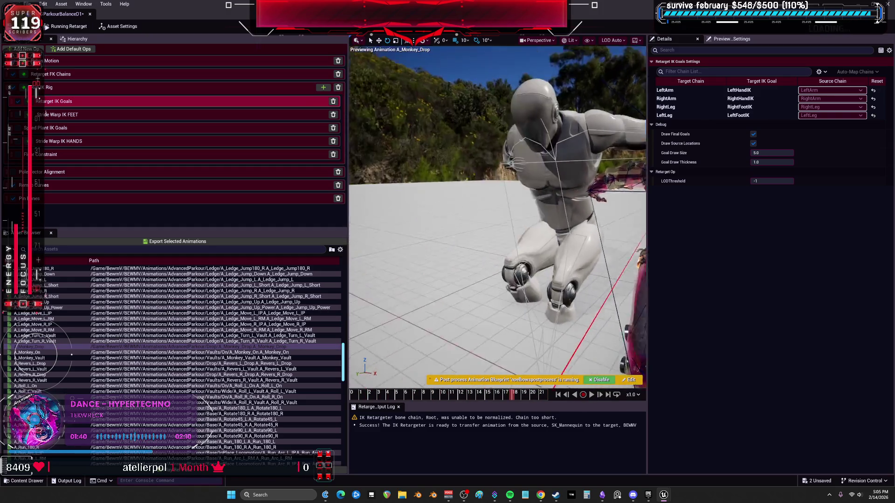
drag(530, 257, 530, 257)
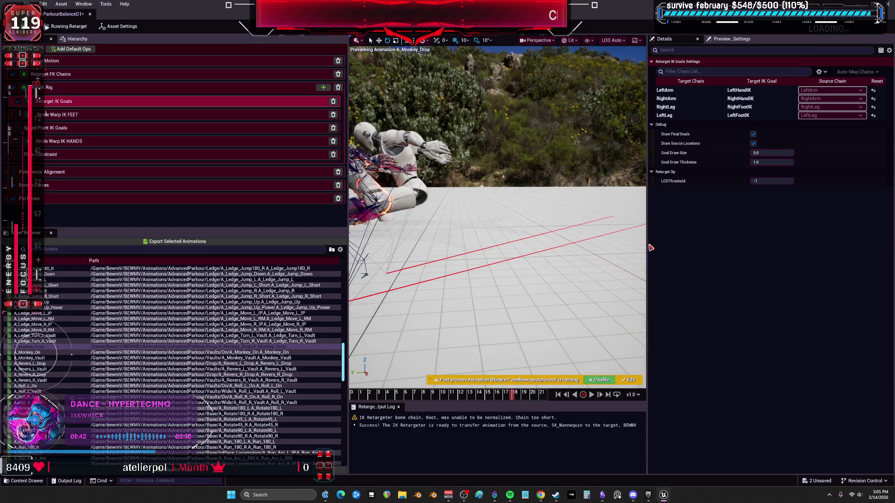
drag(648, 244, 743, 268)
mouse_move(566, 394)
mouse_down()
mouse_move(329, 395)
mouse_move(623, 428)
mouse_up()
drag(621, 397, 661, 401)
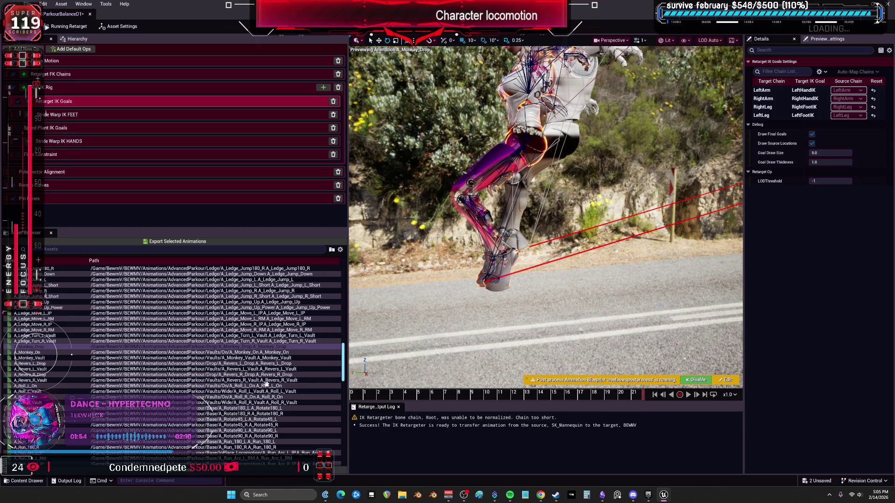
- Export A_Monkey_Drop into the Drop folder with suffix _V_D1
click(154, 241)
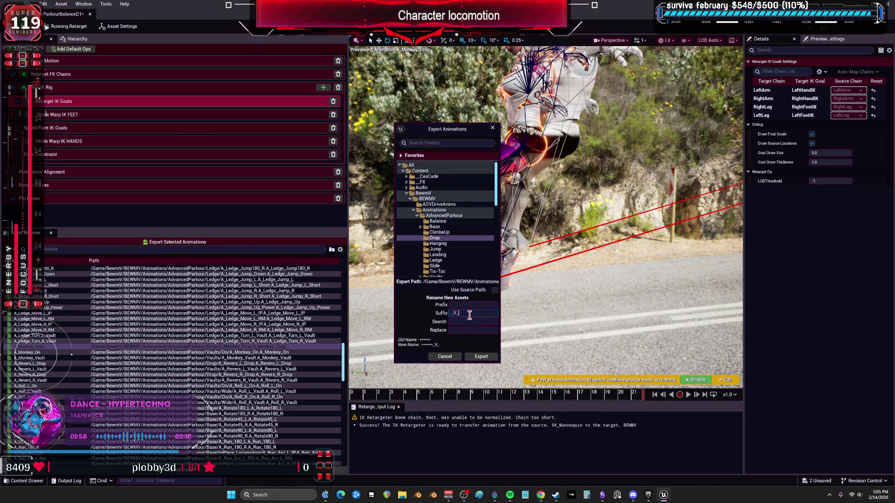
click(481, 357)
click(507, 275)
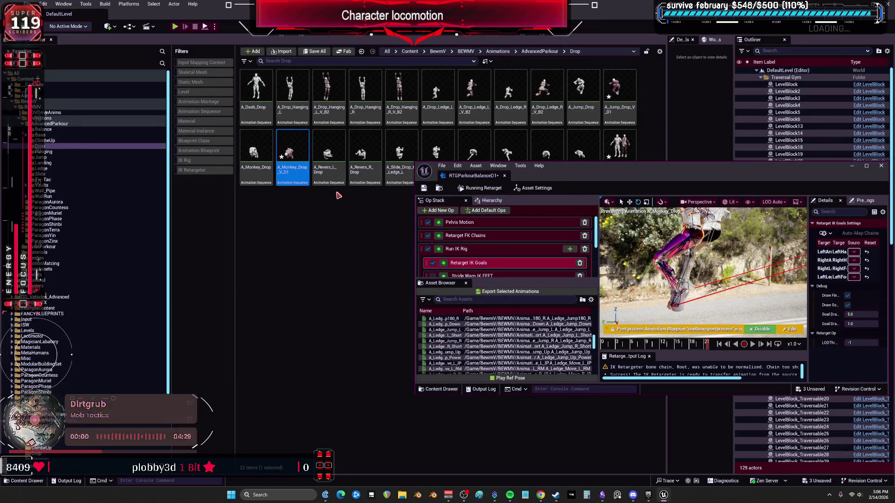
drag(600, 175, 576, 246)
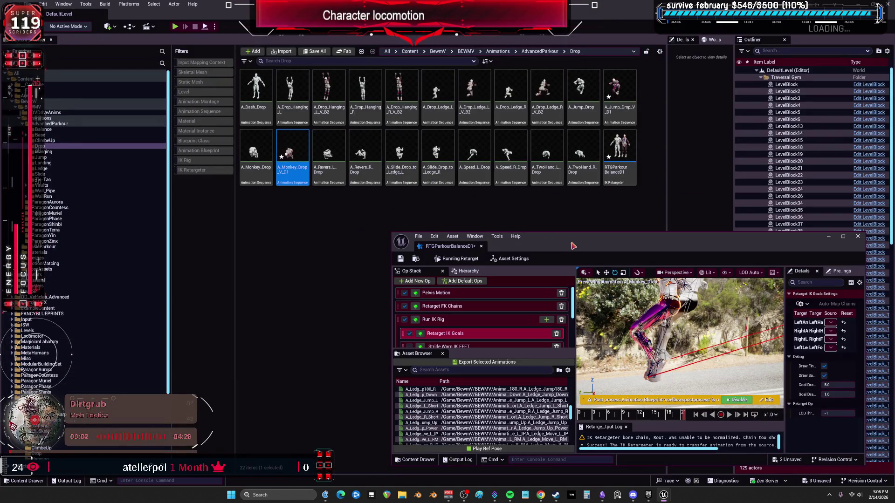
- Preview A_Revers_R_Drop and A_Revers_L_Drop, scrubbing each to a later pose
double_click(573, 245)
scroll(37, 369, down, 2)
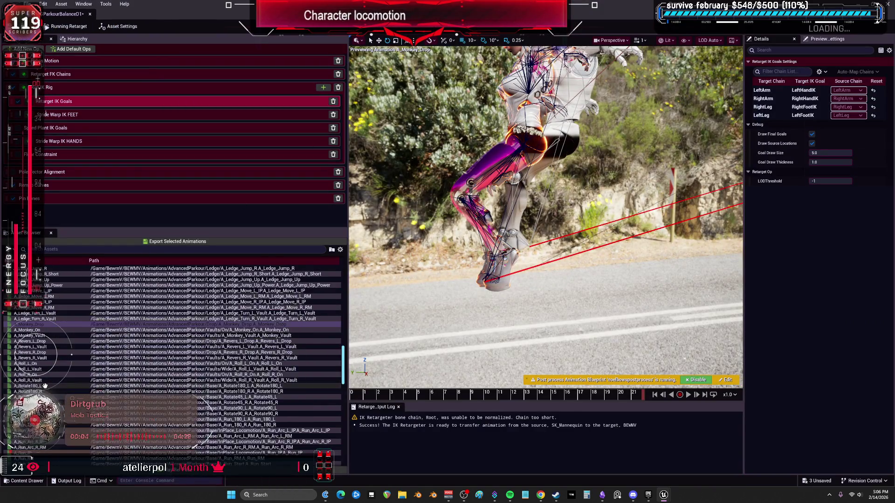
scroll(37, 354, down, 4)
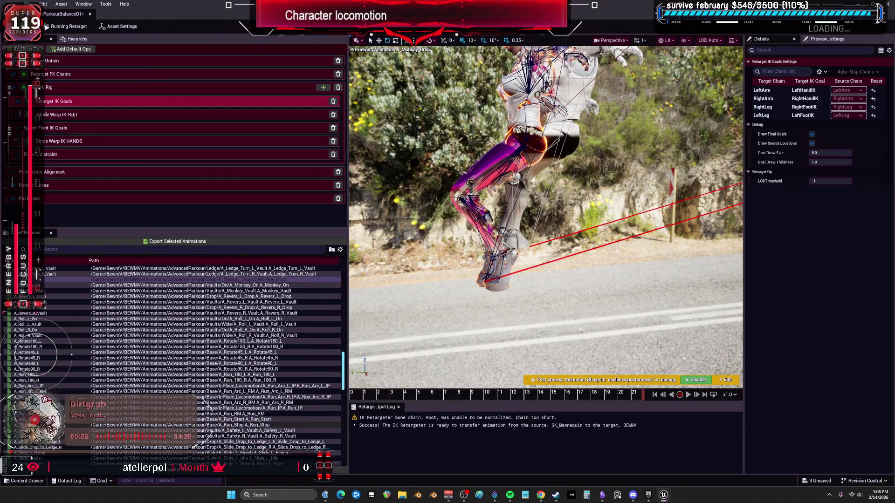
click(45, 309)
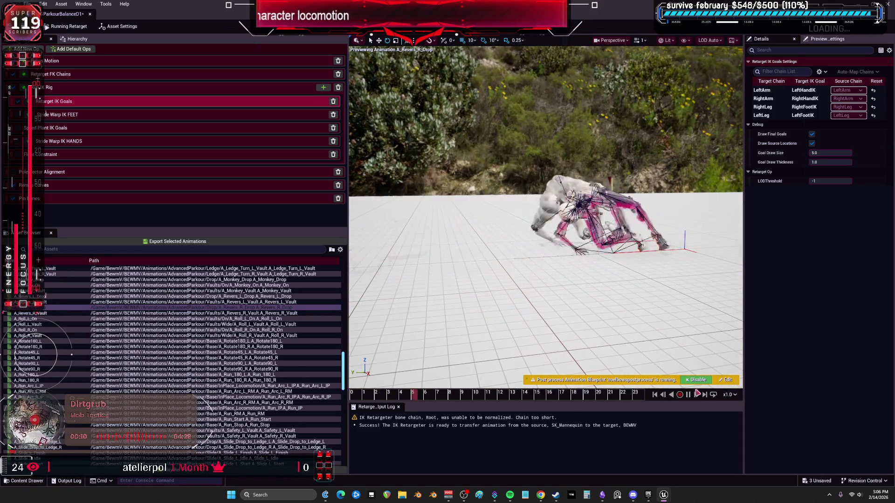
click(402, 393)
drag(406, 391, 617, 395)
click(77, 297)
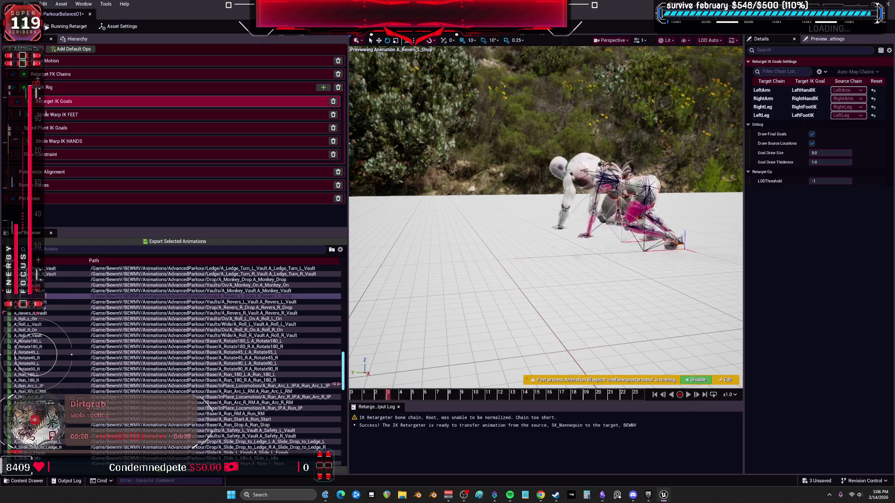
click(413, 387)
mouse_move(413, 387)
mouse_down()
mouse_move(594, 403)
mouse_move(620, 396)
mouse_up()
- Export both Revers drops to the Drop folder with suffix _V_D1 and bring the level editor forward
ctrl+click(45, 308)
click(176, 241)
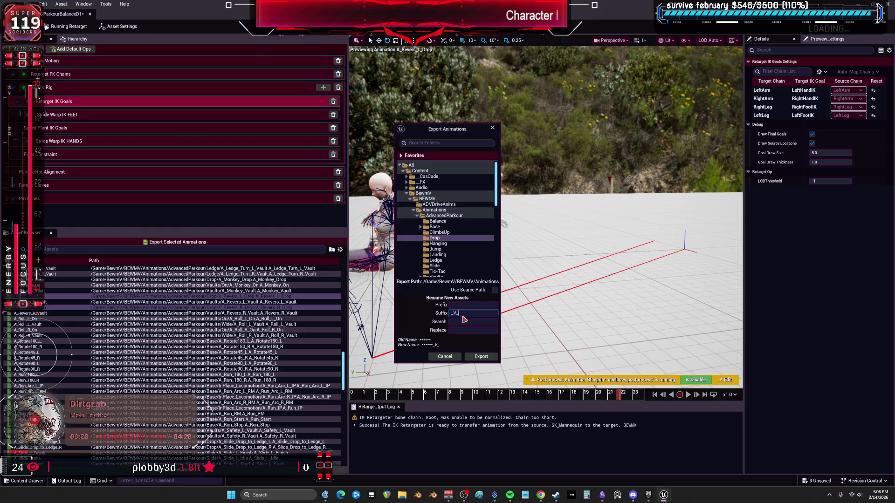
click(475, 360)
click(516, 280)
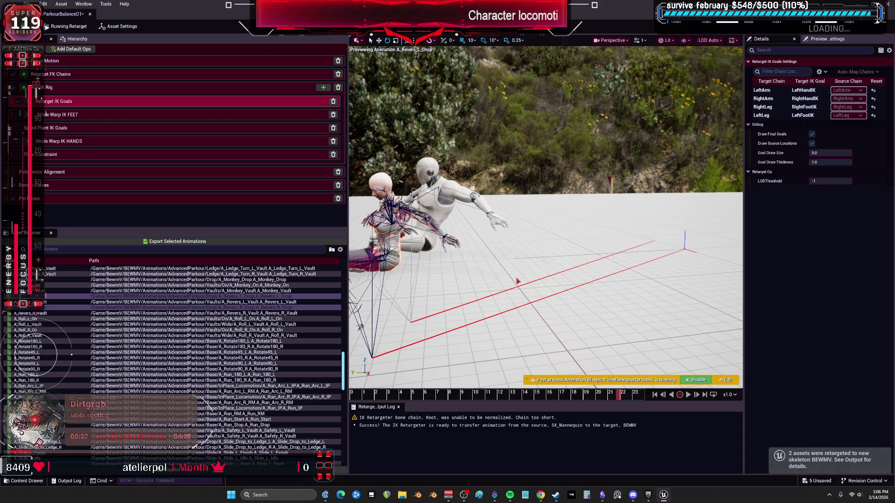
mouse_move(665, 497)
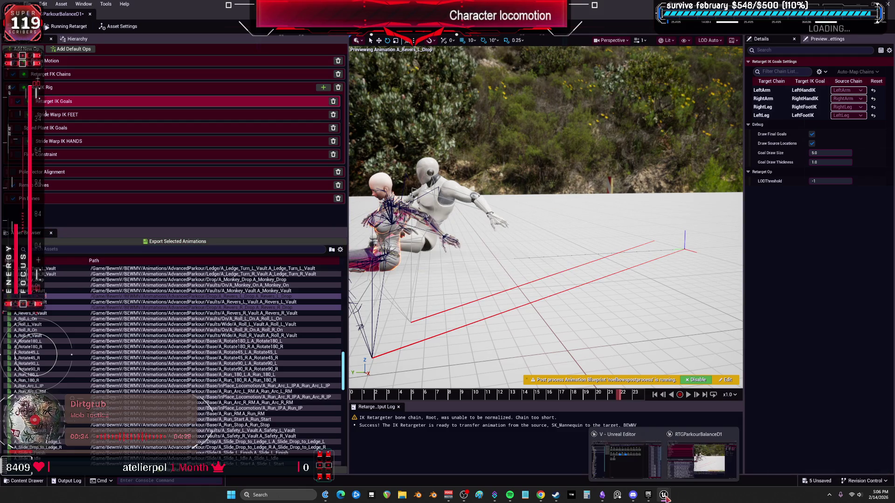
click(624, 459)
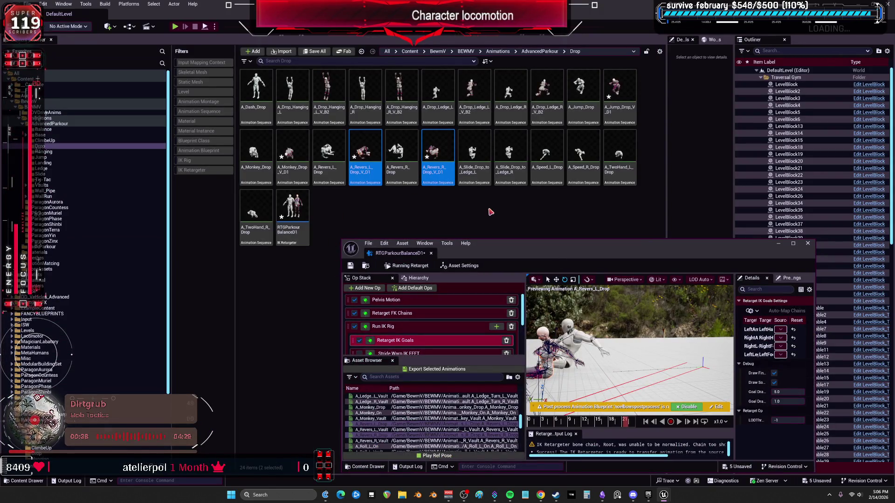
- Preview the A_Slide_Drop_to_Ledge_L retarget in the maximized retargeter
double_click(546, 247)
scroll(103, 368, down, 8)
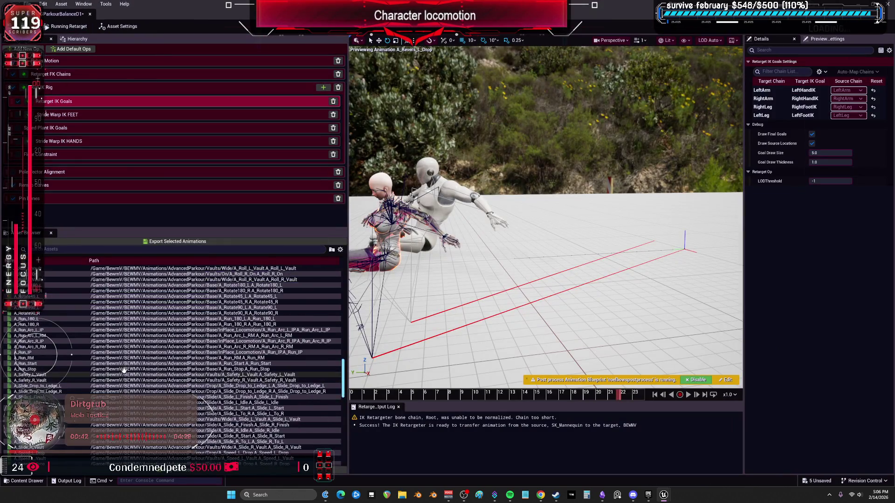
click(53, 309)
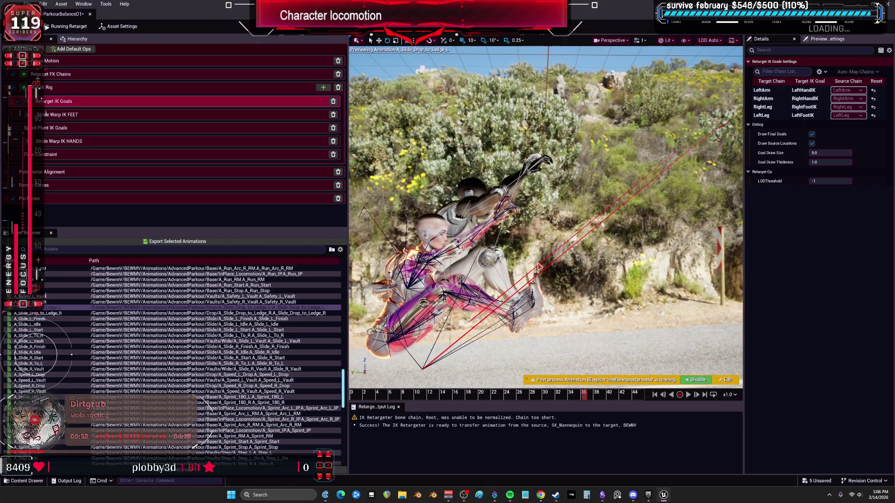
key(super+Down)
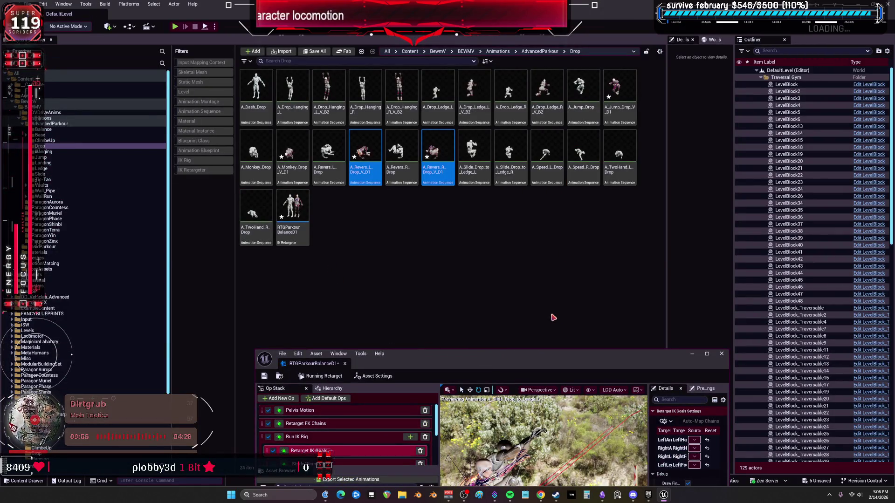
double_click(535, 358)
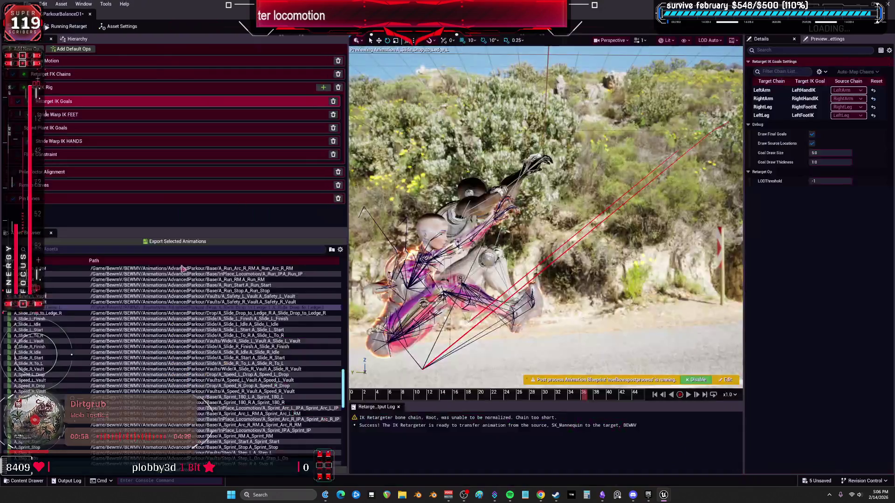
- Preview A_Speed_L_Drop and A_Speed_R_Drop, select both, and bring up their export settings
click(47, 340)
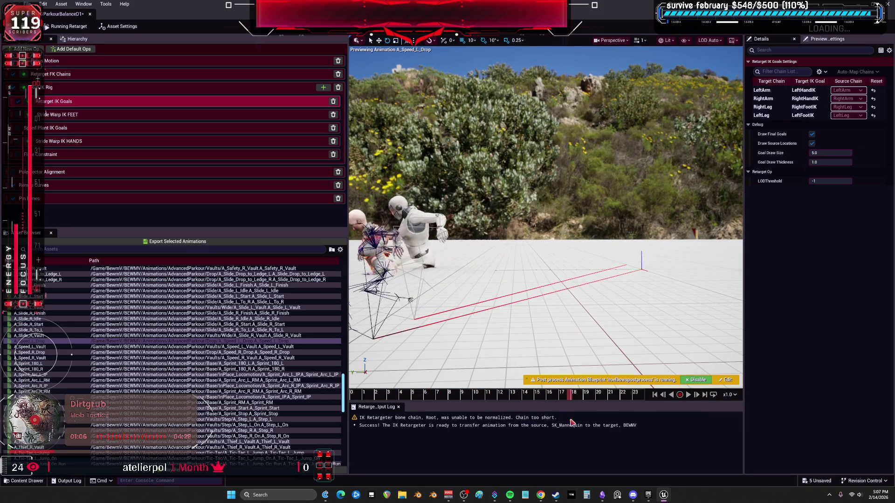
mouse_move(49, 353)
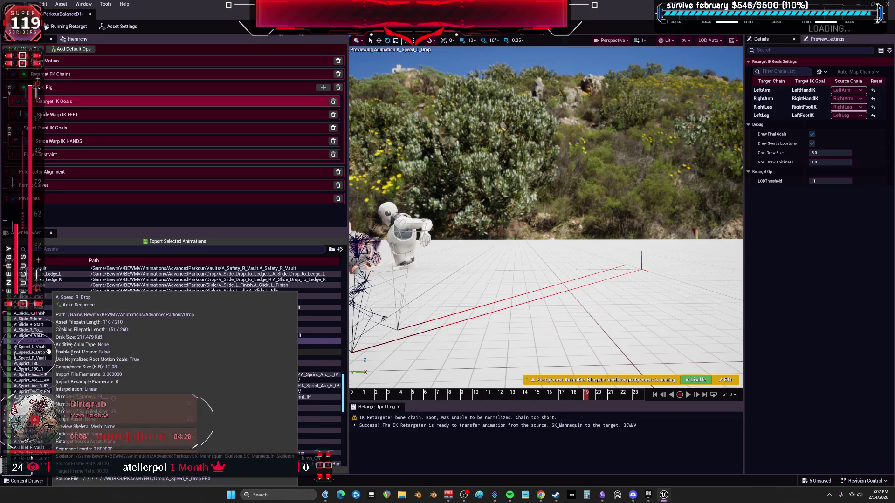
click(49, 353)
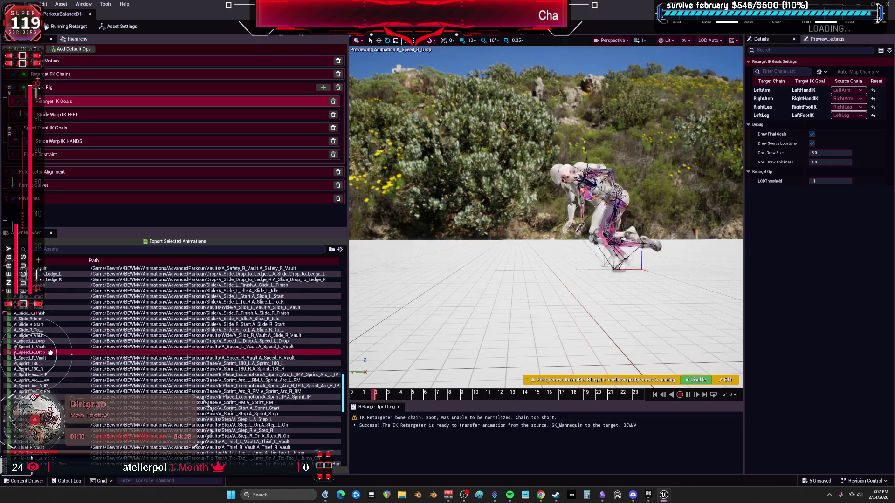
ctrl+click(44, 342)
click(154, 242)
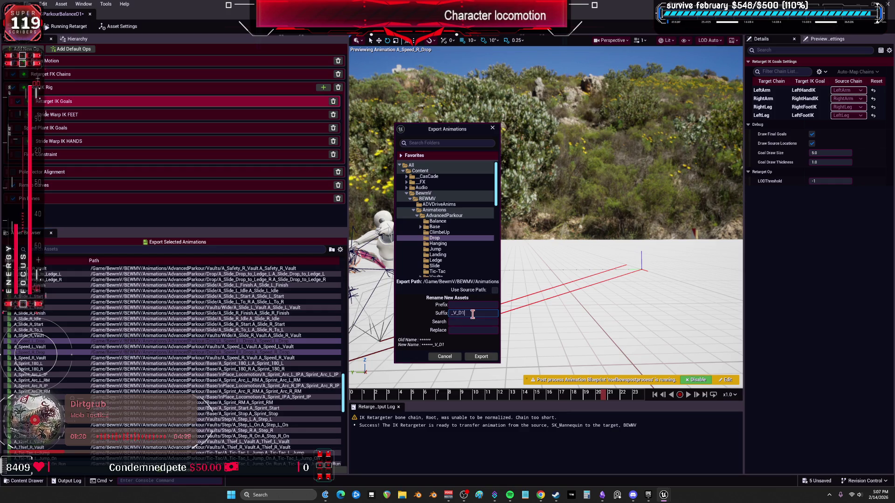
- Confirm the Speed drop export with suffix _V_D1 into Drop, then re-maximize the retargeter
click(474, 357)
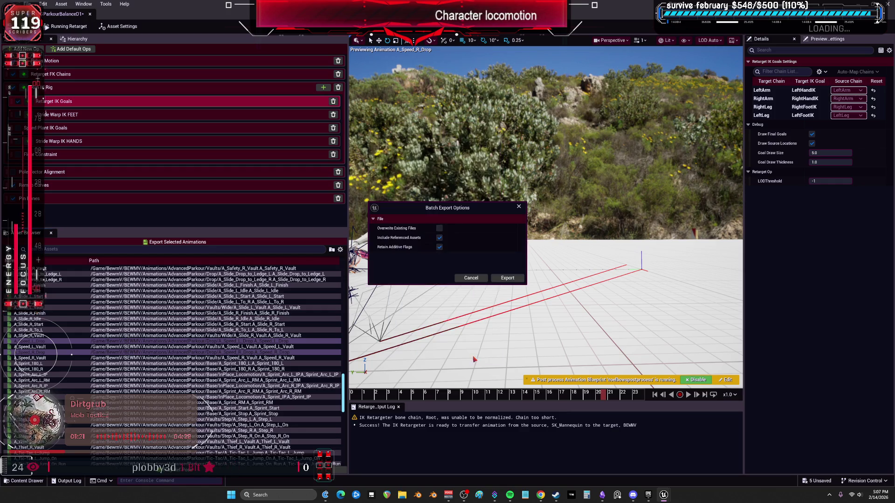
click(509, 278)
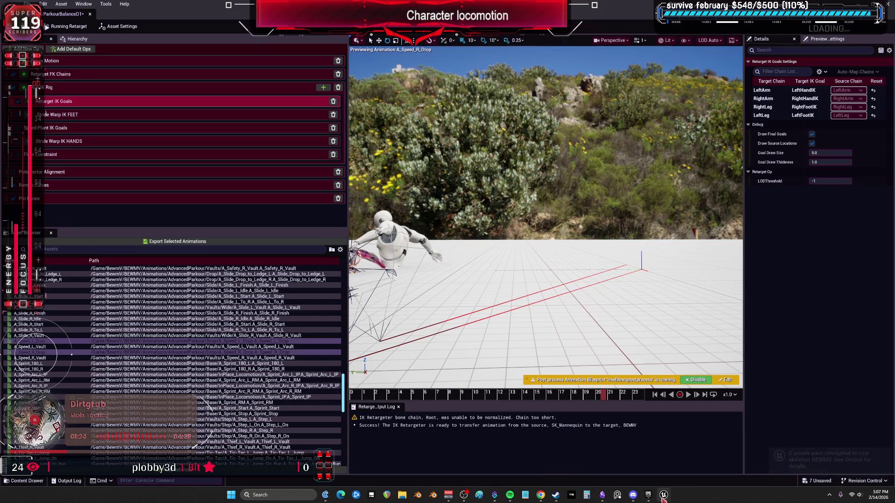
mouse_move(662, 498)
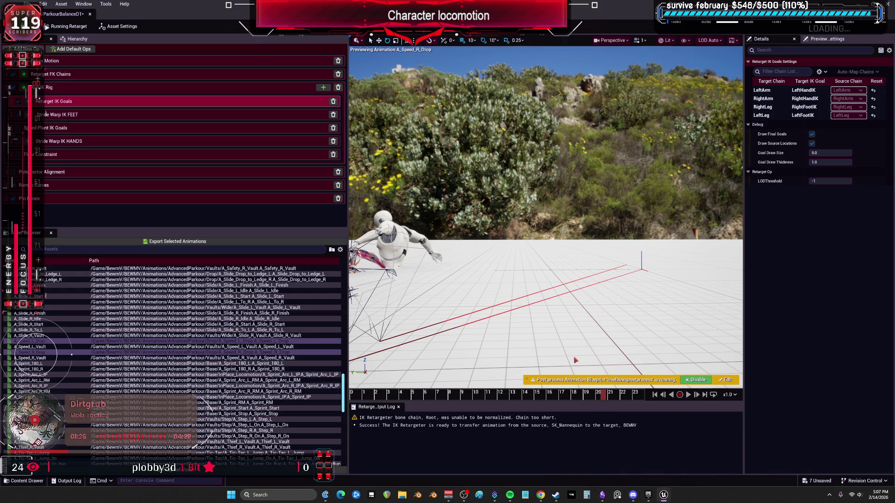
key(super+Down)
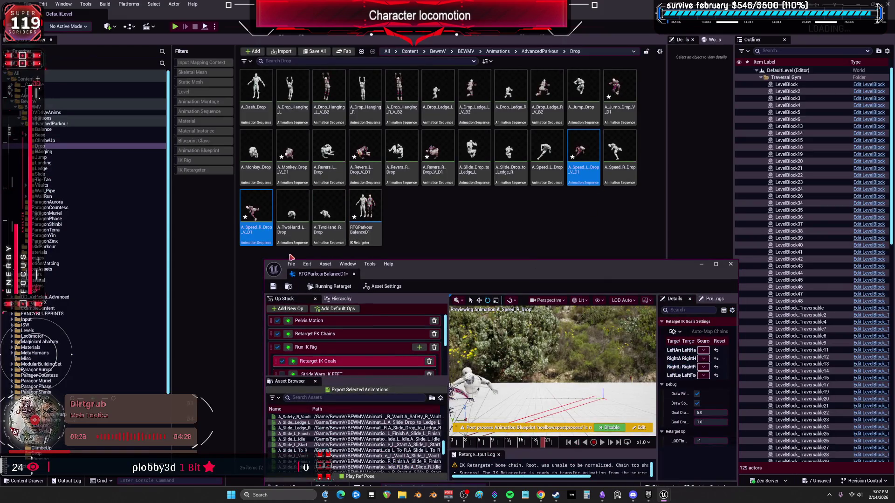
double_click(441, 268)
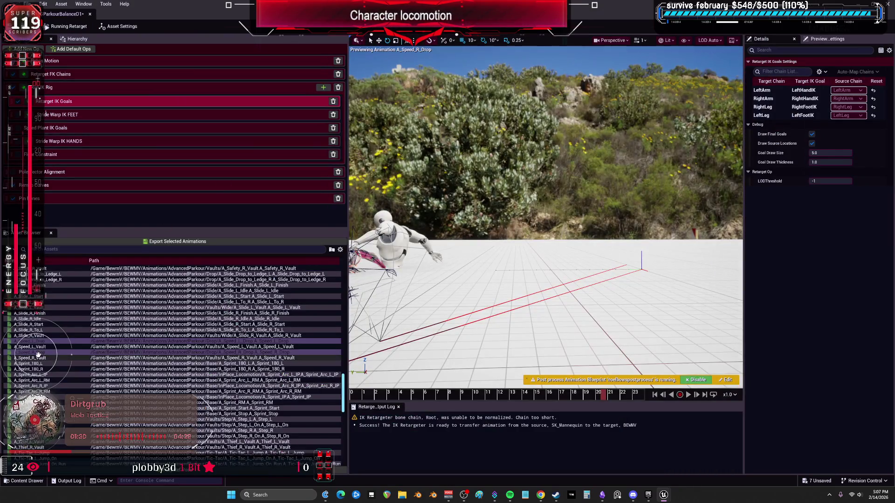
- Preview and scrub A_TwoHand_L_Drop and A_TwoHand_R_Drop, then select both for export
scroll(38, 356, down, 10)
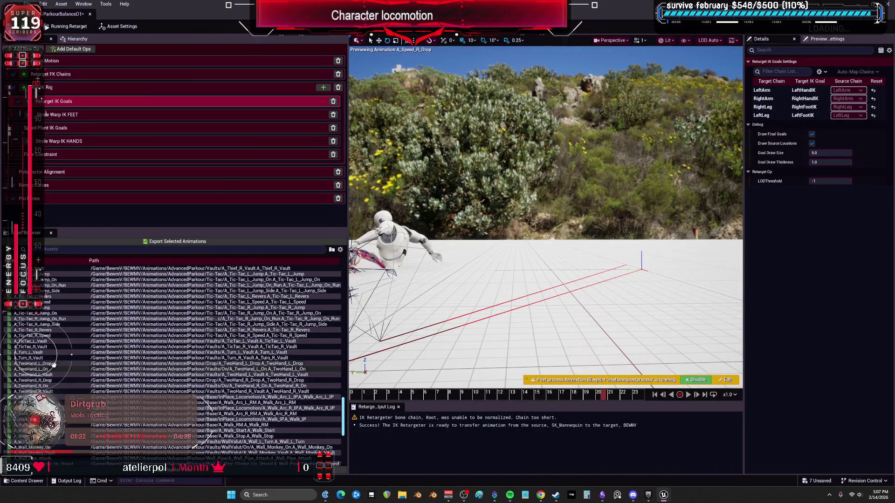
click(53, 364)
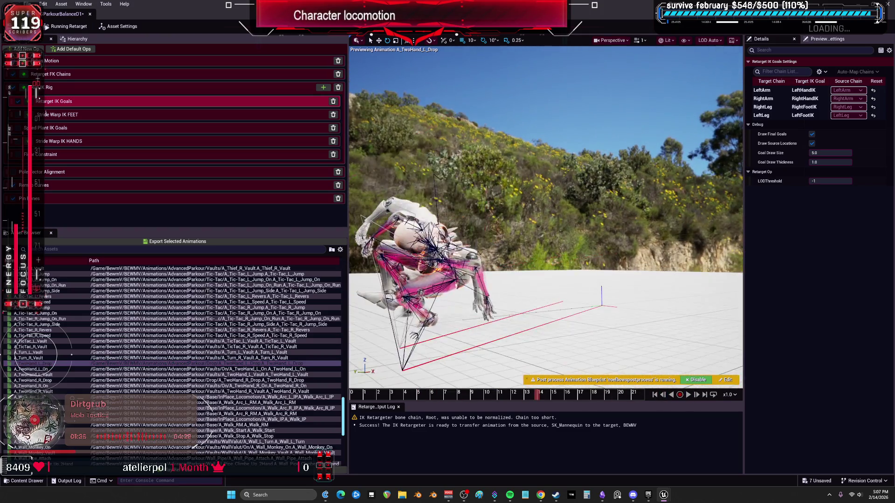
click(688, 395)
mouse_move(538, 394)
mouse_down()
mouse_move(354, 396)
mouse_move(422, 400)
mouse_move(575, 441)
mouse_move(497, 443)
mouse_up()
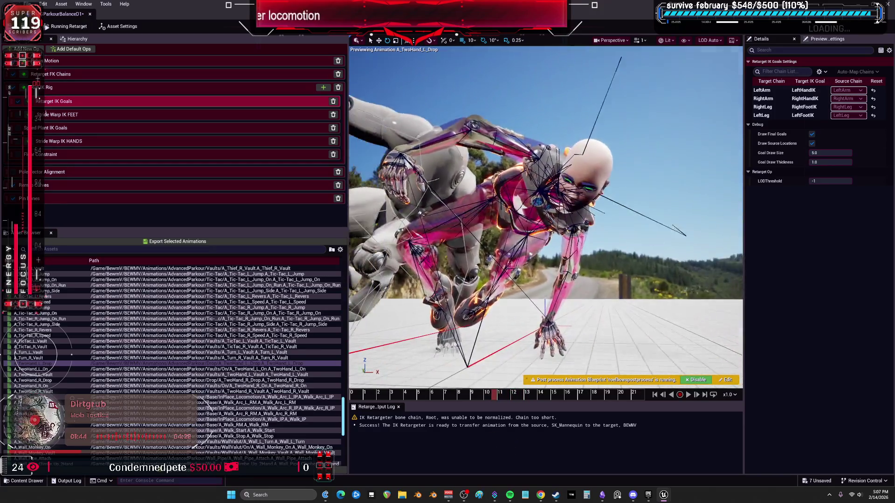
drag(493, 396, 414, 407)
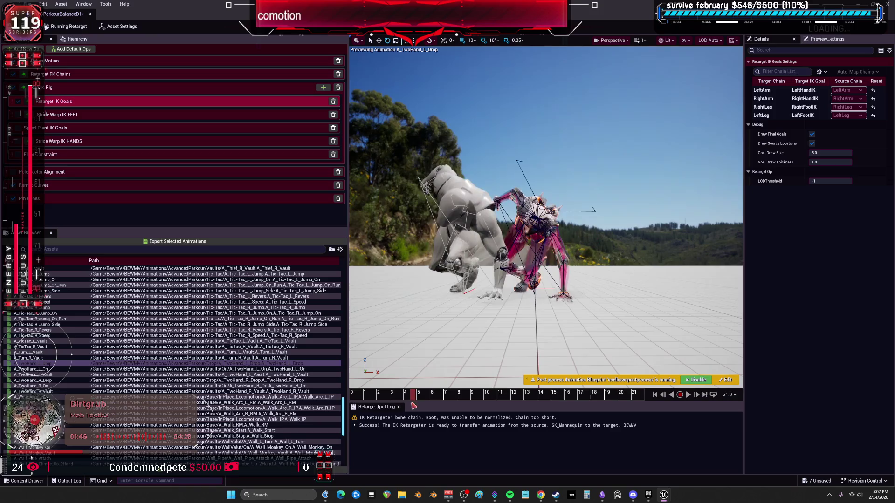
click(60, 381)
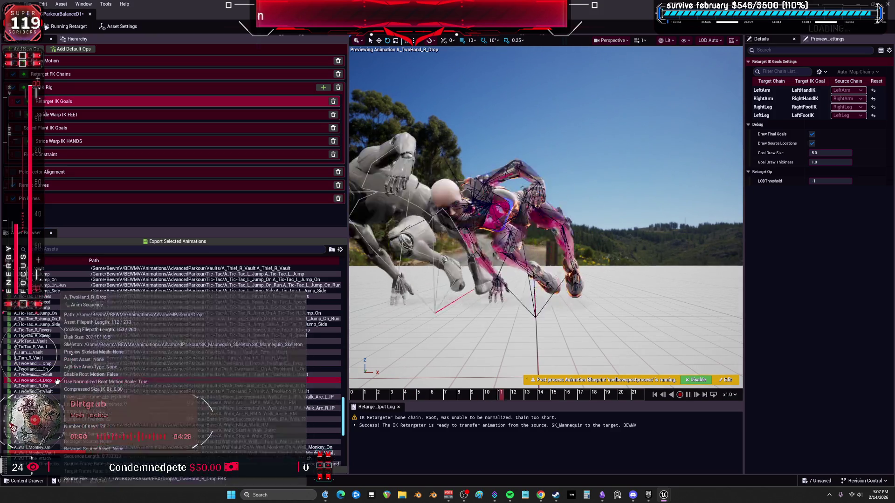
click(697, 394)
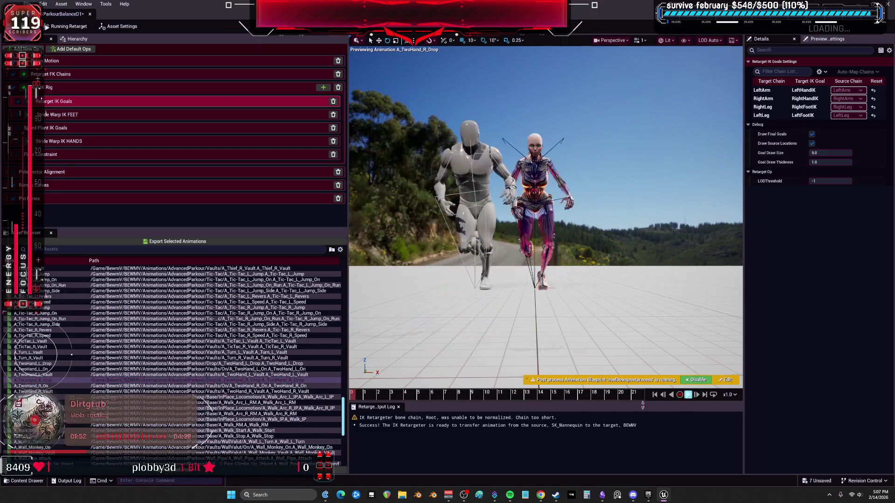
ctrl+click(44, 363)
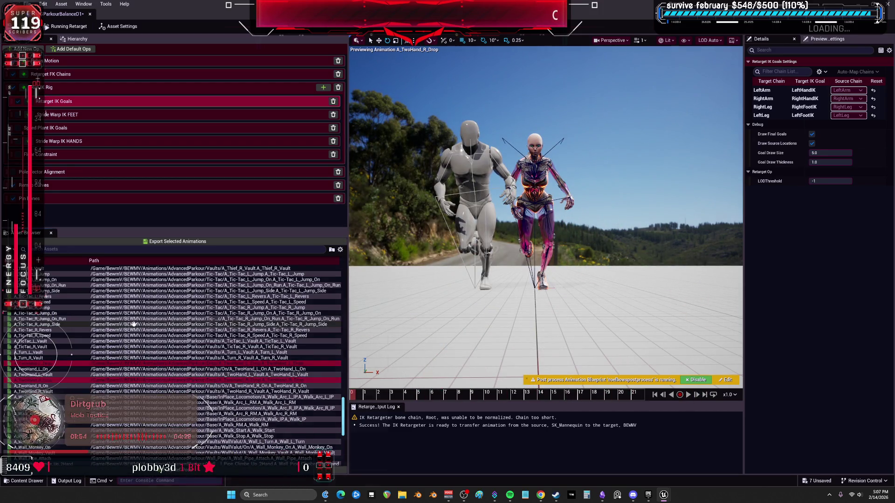
- Export both two-hand drops to Drop with suffix _V_D1, then restore and close the retargeter
click(184, 242)
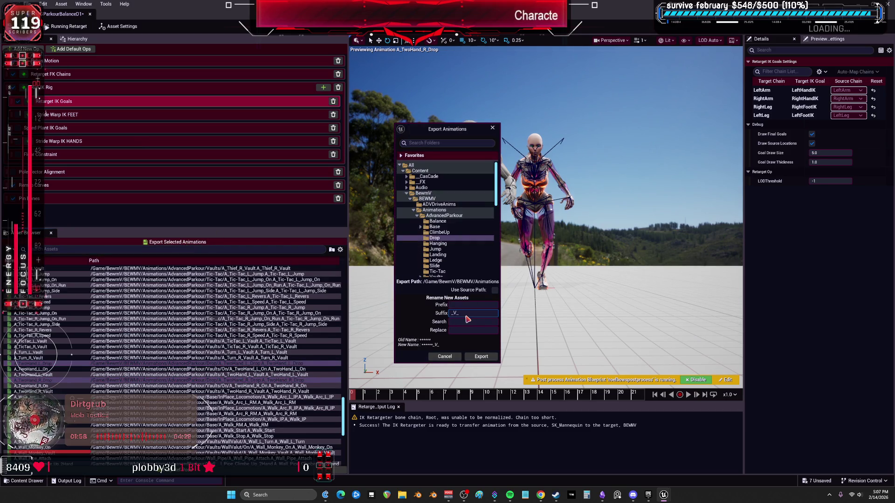
click(481, 358)
click(508, 279)
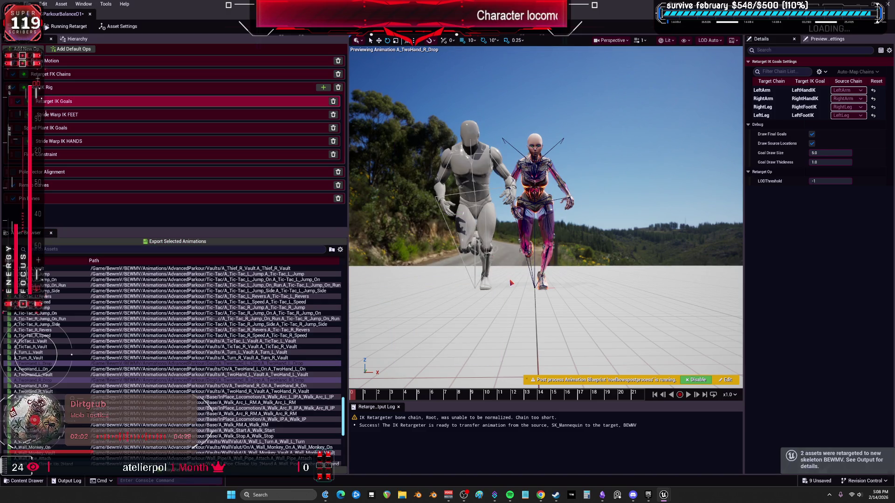
drag(432, 6, 497, 273)
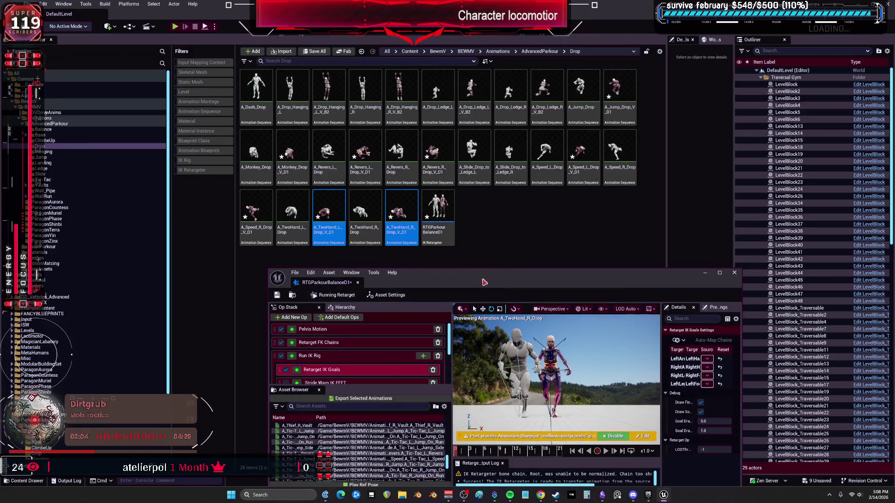
click(733, 274)
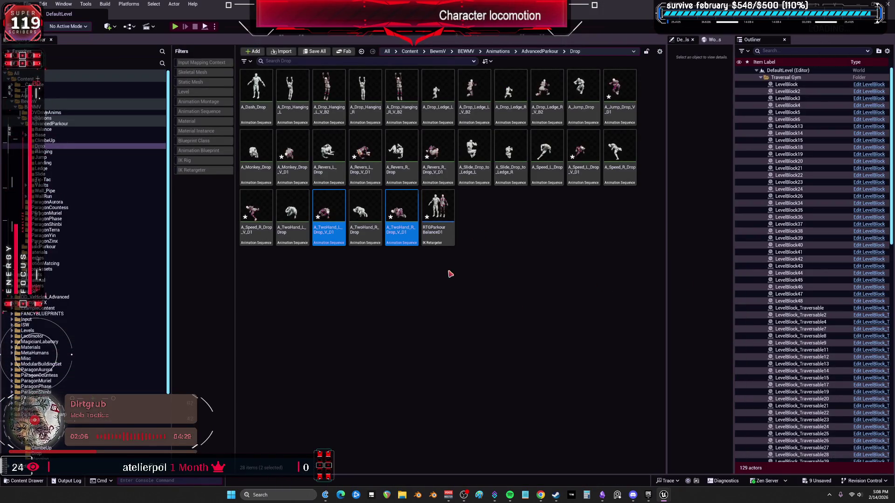
- Open RTGParkourBalanceB2 from the Balance folder and maximize its window
click(47, 141)
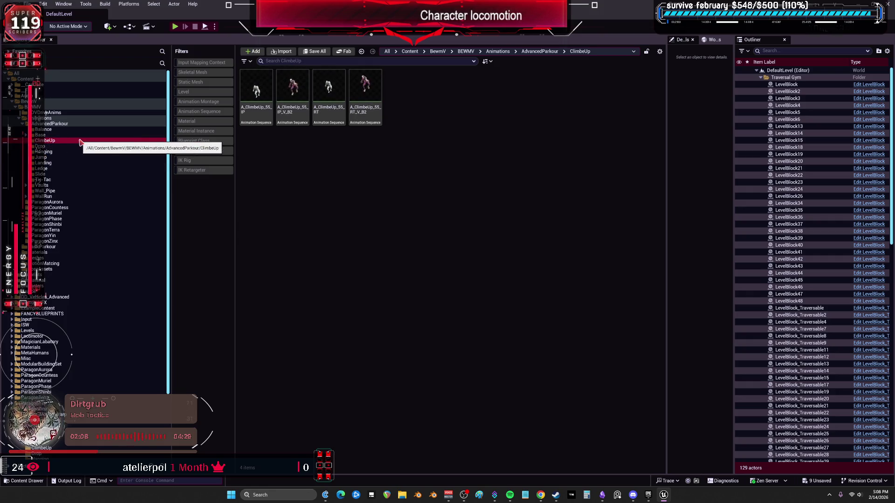
key(Up)
key(Up)
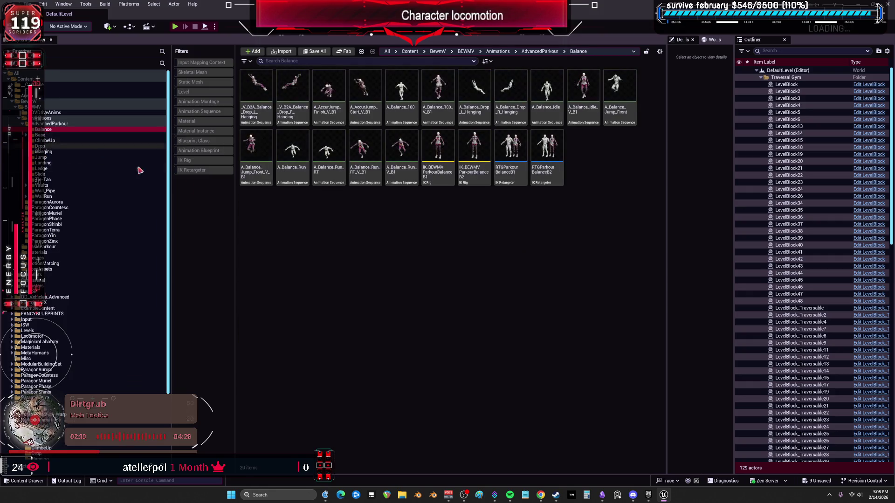
double_click(555, 174)
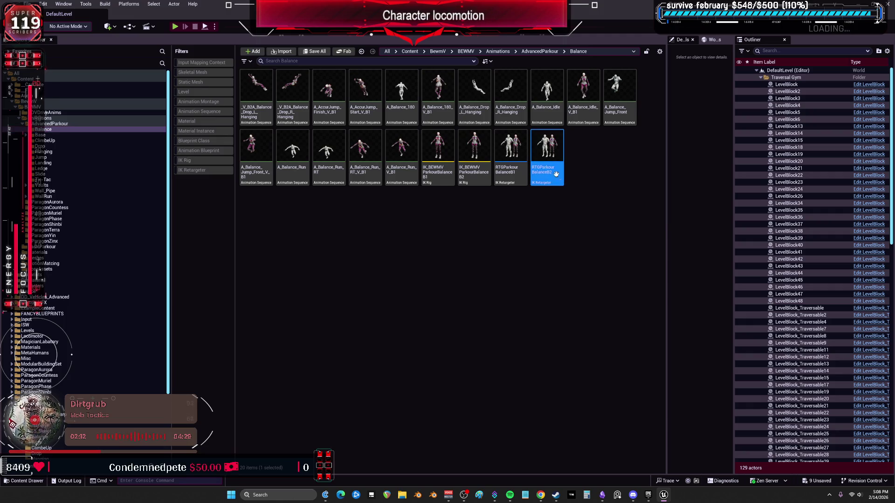
drag(517, 273, 466, 3)
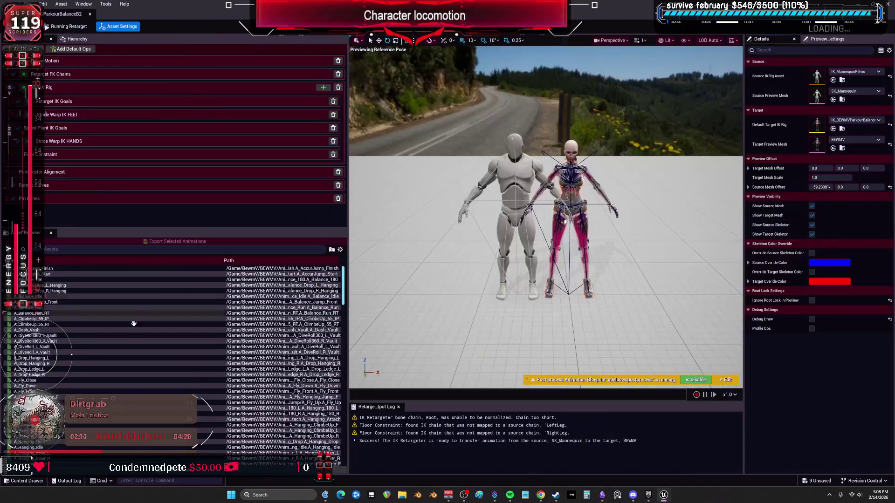
- Show the parkour Drop folder in the Content Browser and re-maximize the retargeter
scroll(133, 387, down, 15)
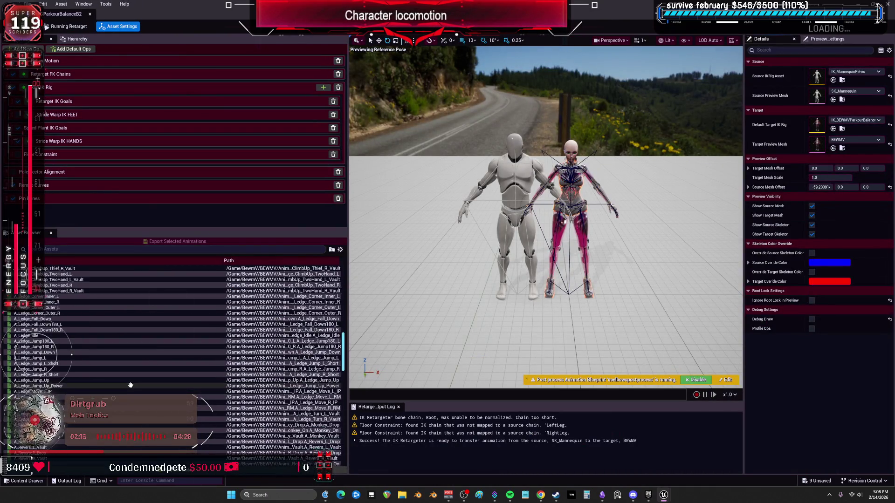
scroll(130, 385, down, 10)
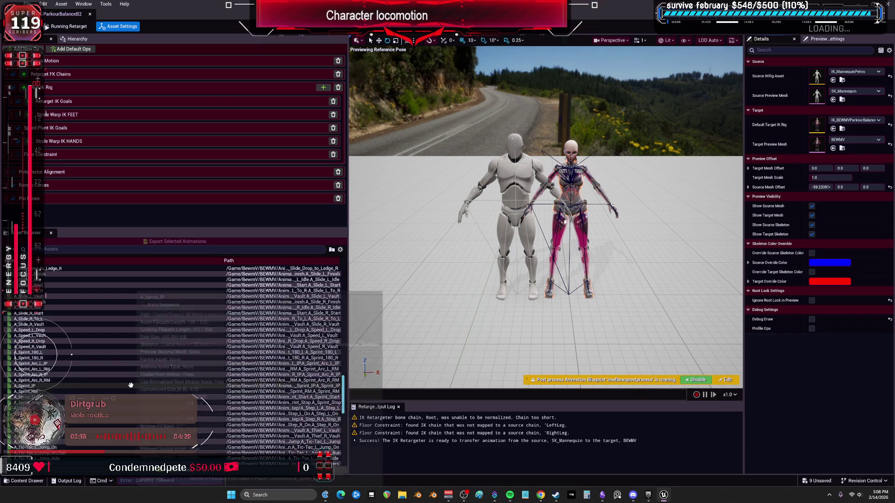
scroll(130, 385, up, 10)
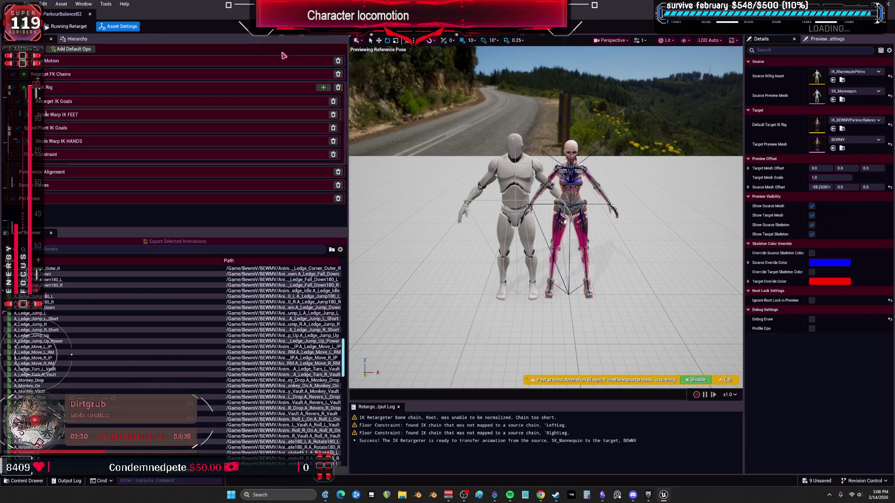
key(super+Down)
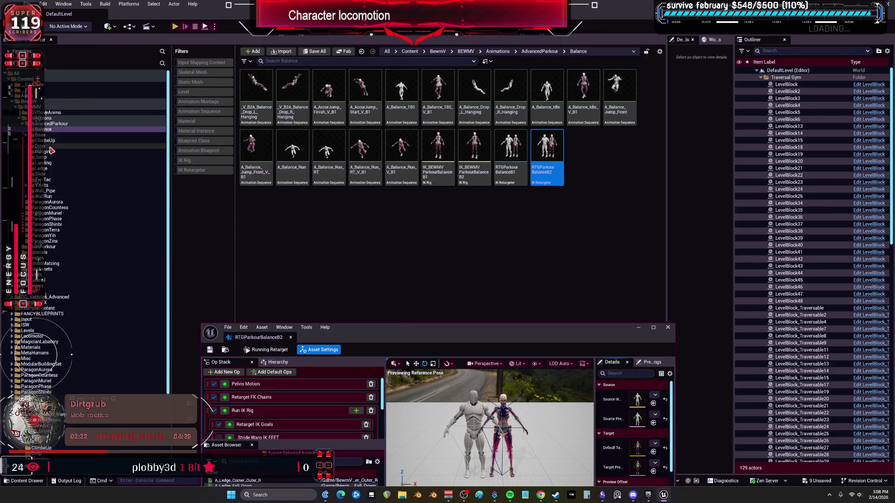
click(49, 146)
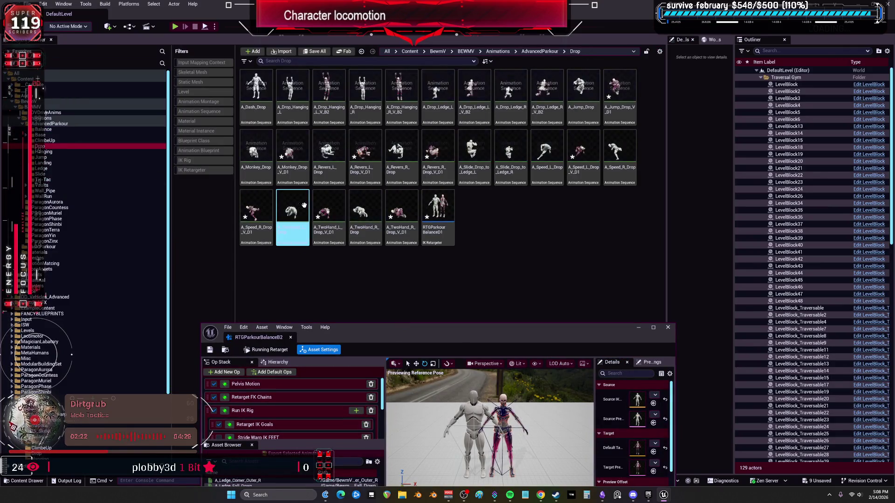
double_click(488, 337)
- Preview A_Speed_L_Drop, then A_Slide_Drop_to_Ledge_L, widening the viewport and zooming onto the character
scroll(102, 371, down, 10)
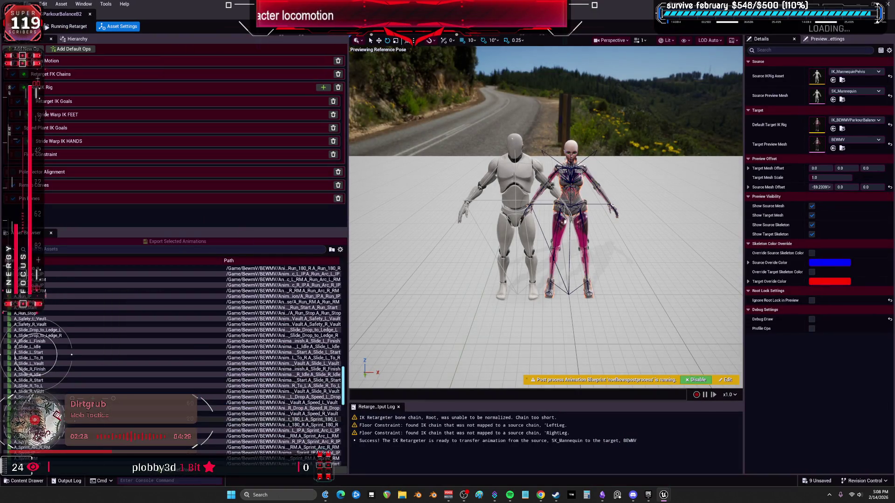
click(53, 398)
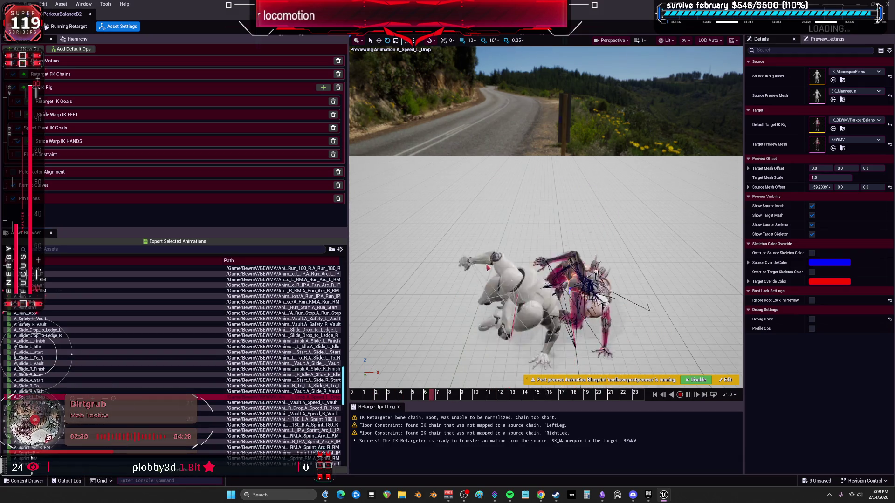
scroll(186, 326, down, 3)
click(242, 285)
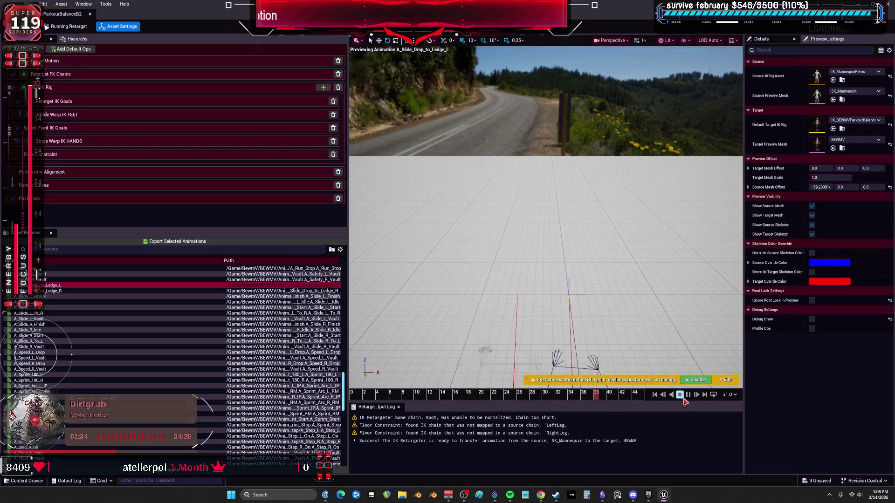
drag(545, 279, 545, 261)
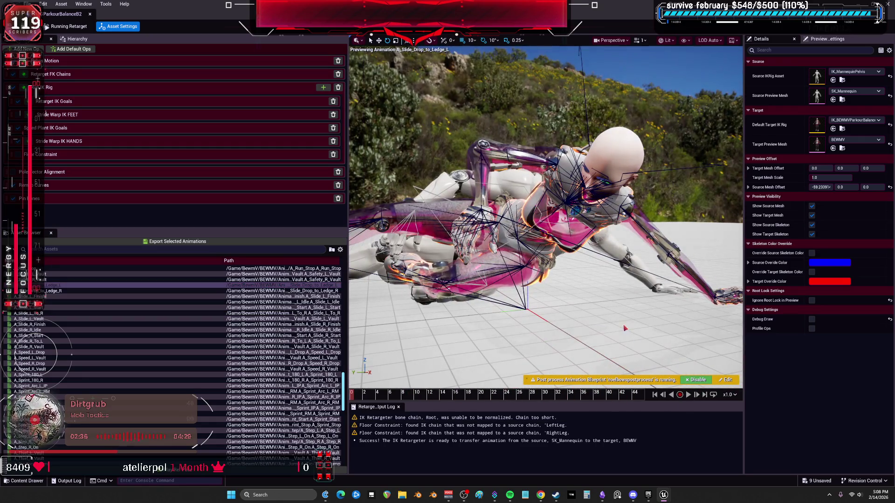
drag(347, 314, 177, 314)
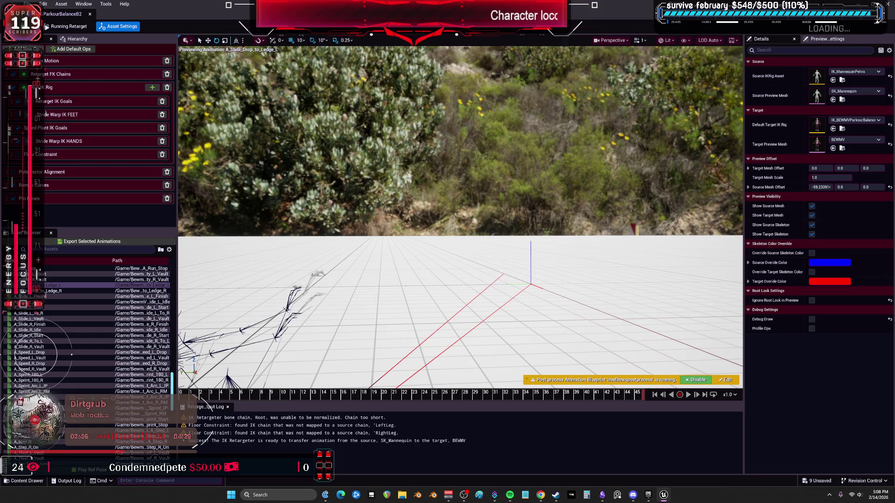
drag(565, 296, 560, 291)
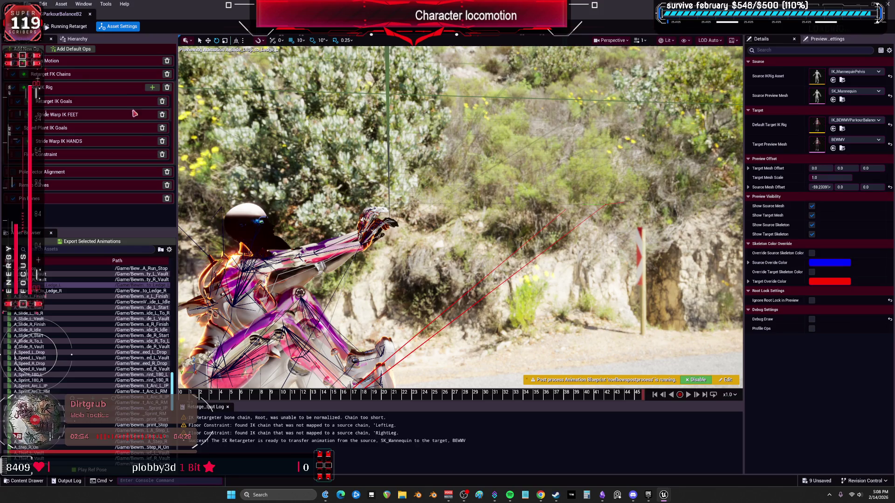
- In Retarget IK Goals, raise the LeftArm goal's Extension to about 1.7
click(73, 140)
click(77, 101)
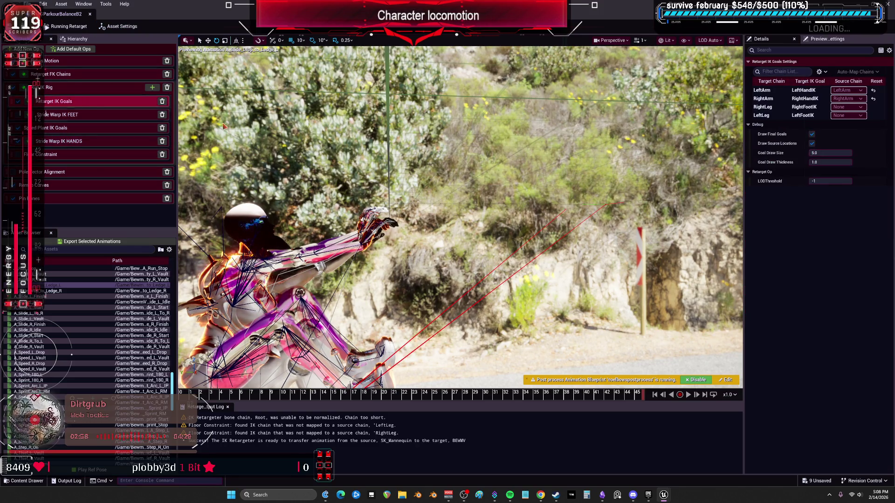
click(764, 90)
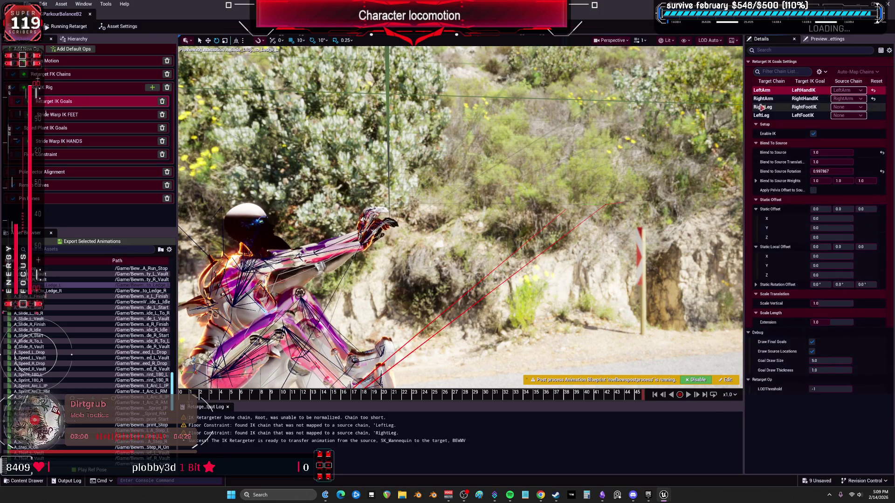
drag(744, 167, 639, 168)
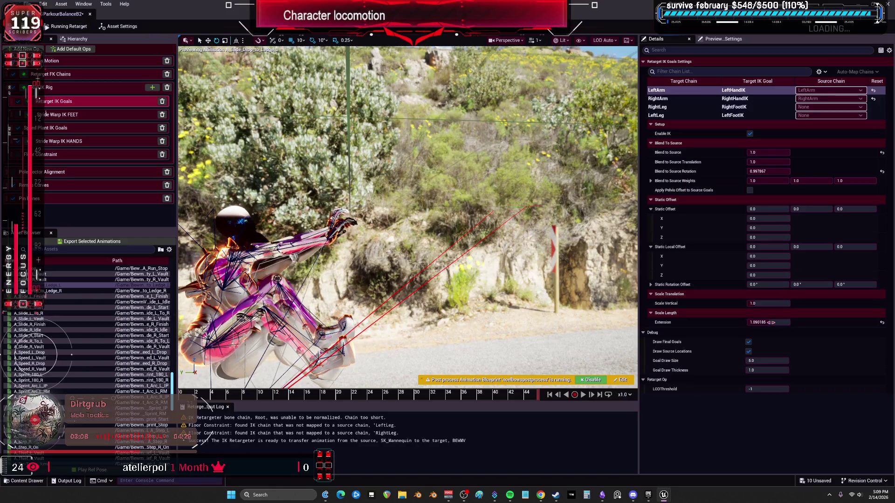
drag(764, 323, 770, 322)
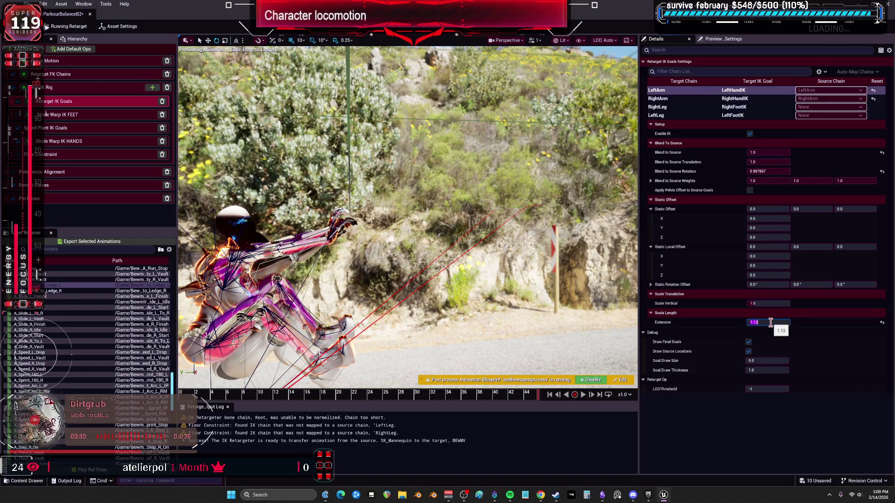
key(Return)
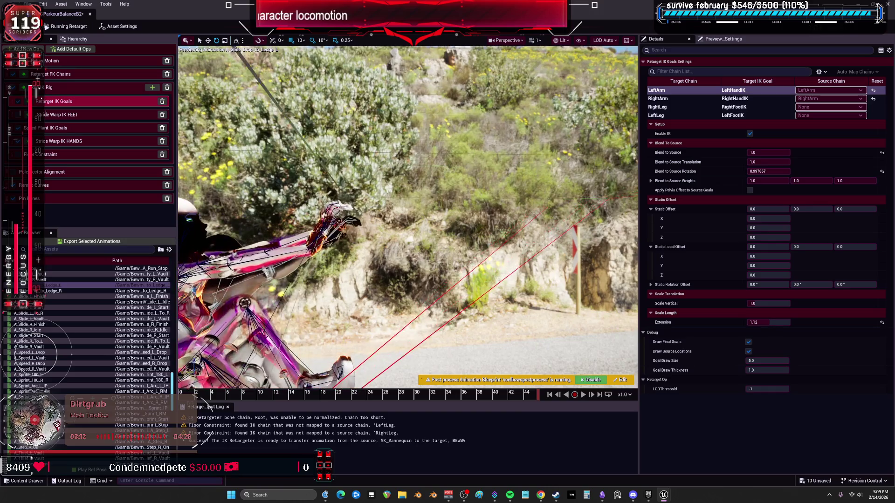
drag(764, 323, 792, 323)
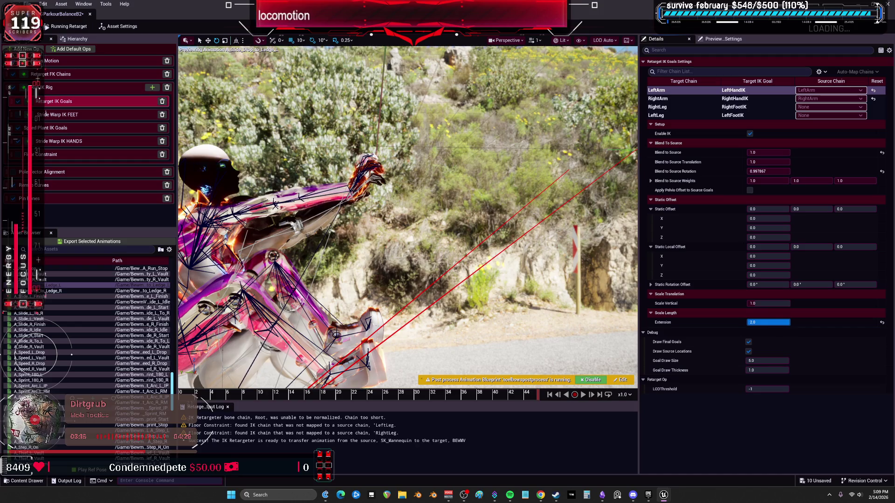
- Set the RightArm goal's Extension to exactly 2.0 and lift the arm goal's Static Offset Z
click(658, 98)
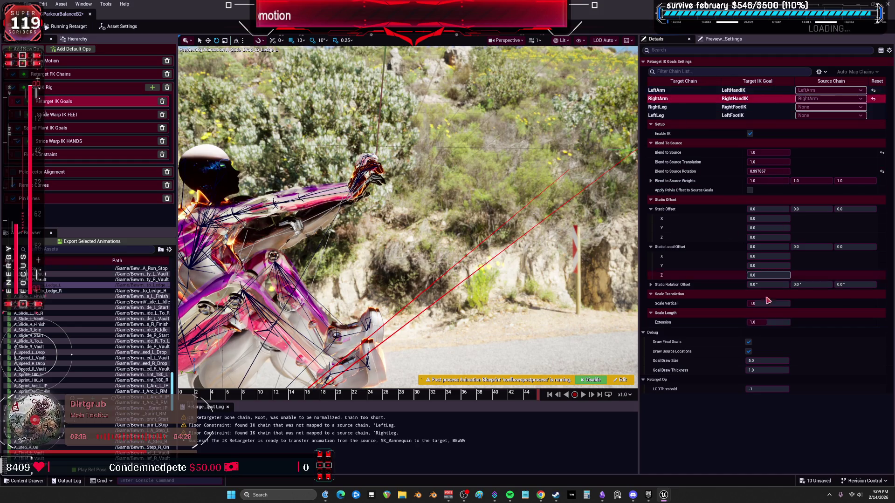
drag(765, 323, 811, 322)
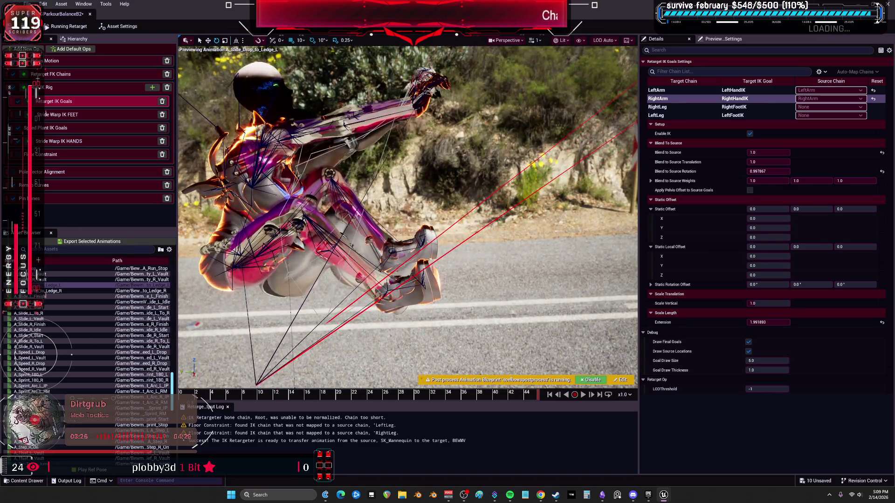
click(767, 322)
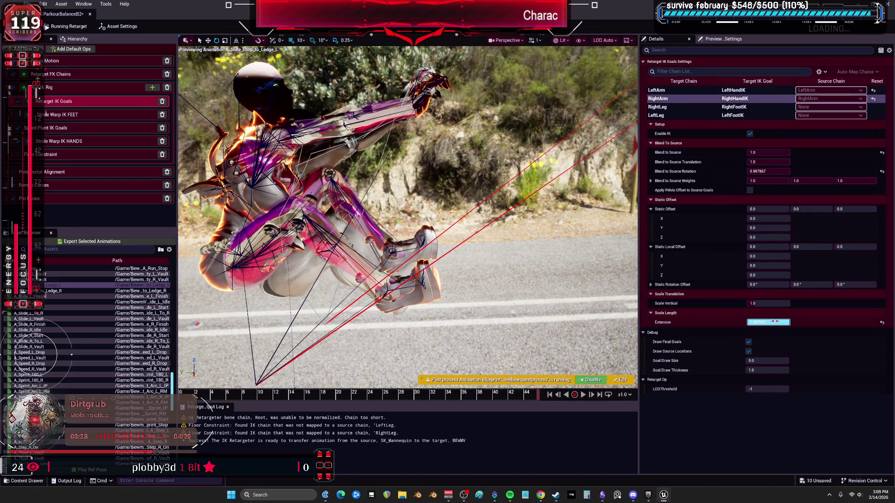
text(2)
key(Return)
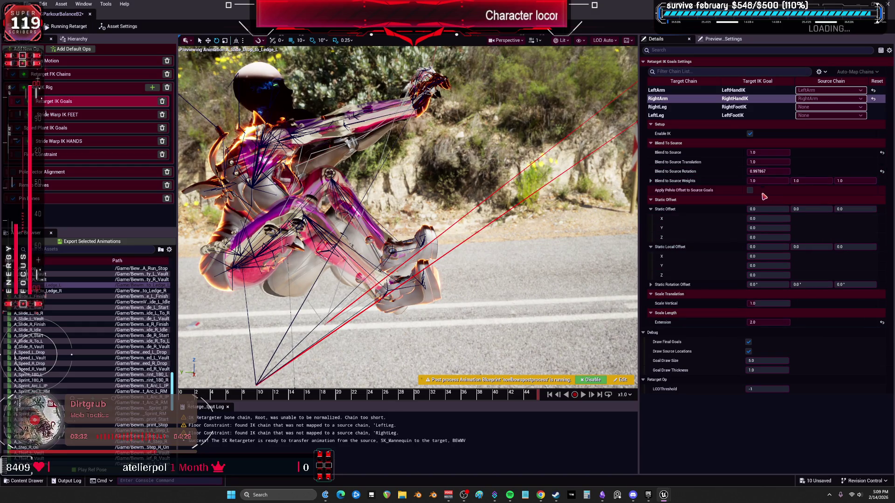
drag(848, 209, 867, 209)
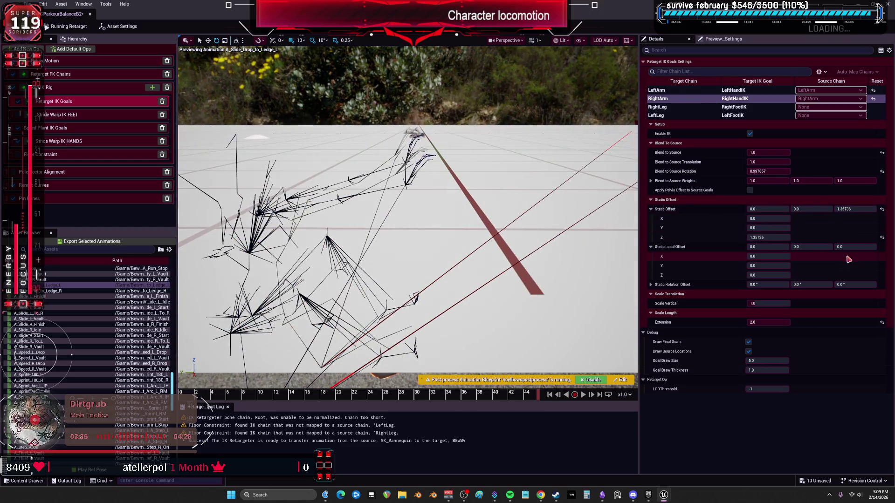
mouse_move(851, 210)
mouse_down()
mouse_move(871, 209)
mouse_move(832, 209)
mouse_up()
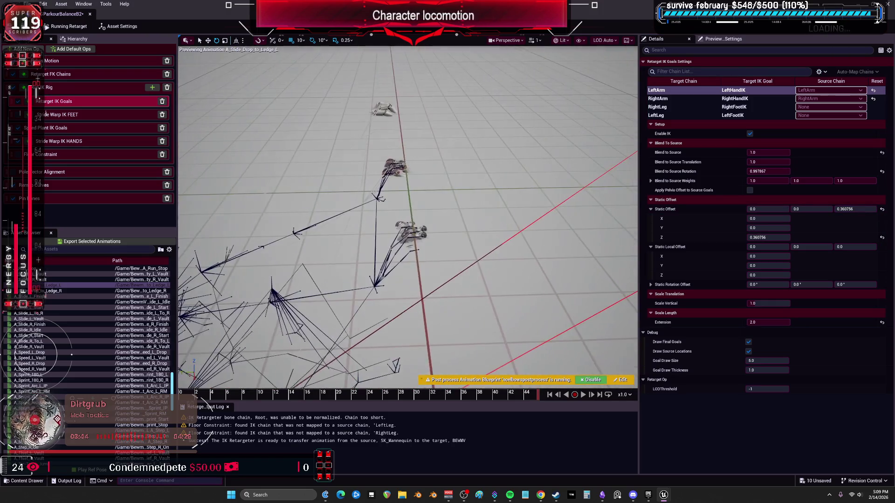
key(Escape)
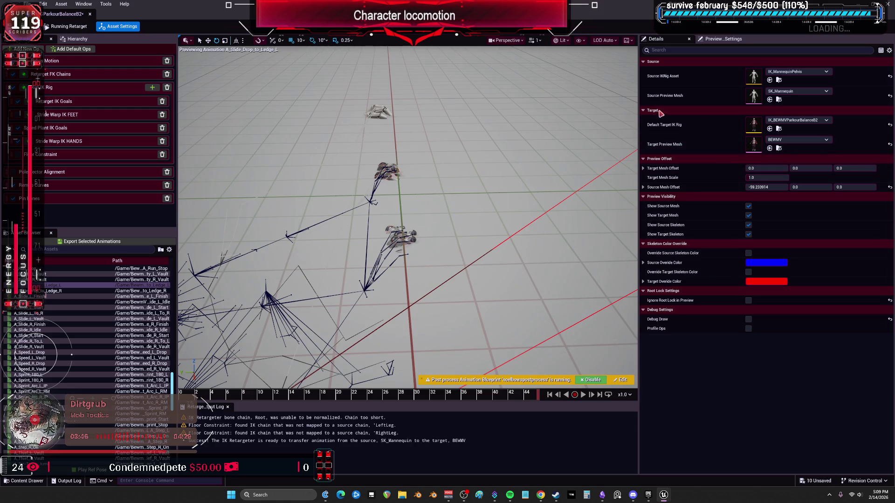
click(94, 101)
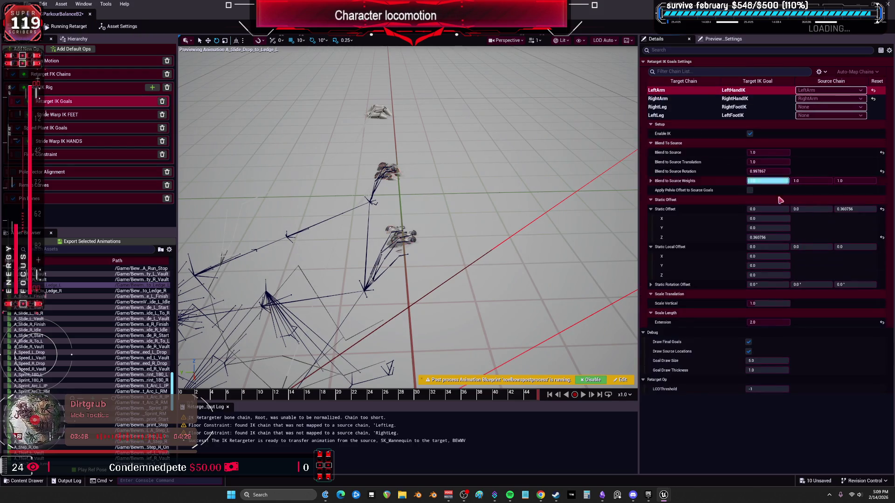
- Try LeftArm static, local and rotation offsets, undo the rotation, and reset Extension to 1.0
mouse_move(811, 209)
mouse_down()
mouse_move(821, 209)
mouse_move(783, 209)
mouse_up()
drag(811, 246, 799, 247)
mouse_move(855, 247)
mouse_down()
mouse_move(867, 247)
mouse_move(845, 247)
mouse_up()
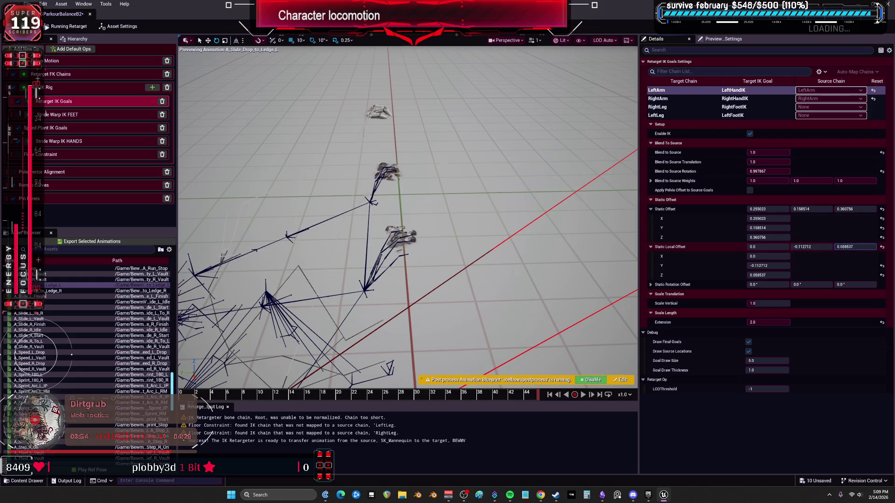
mouse_move(768, 246)
mouse_down()
mouse_move(793, 246)
mouse_move(778, 246)
mouse_up()
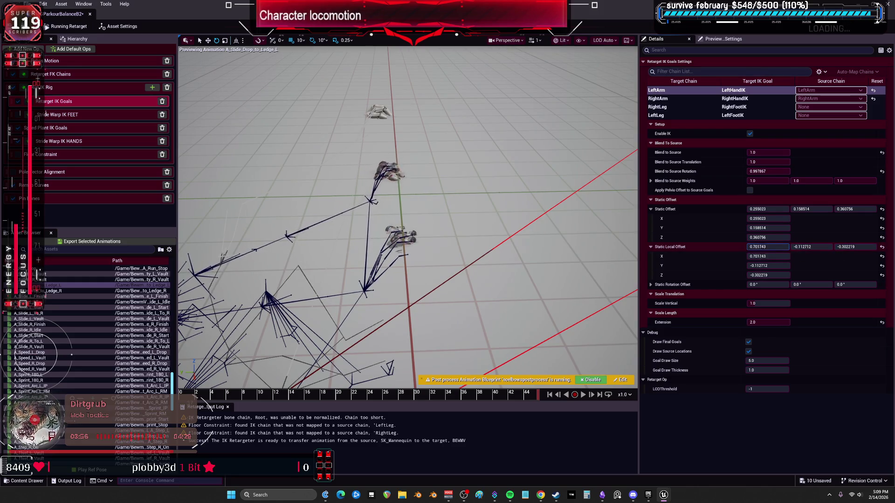
drag(801, 285, 767, 284)
key(ctrl+z)
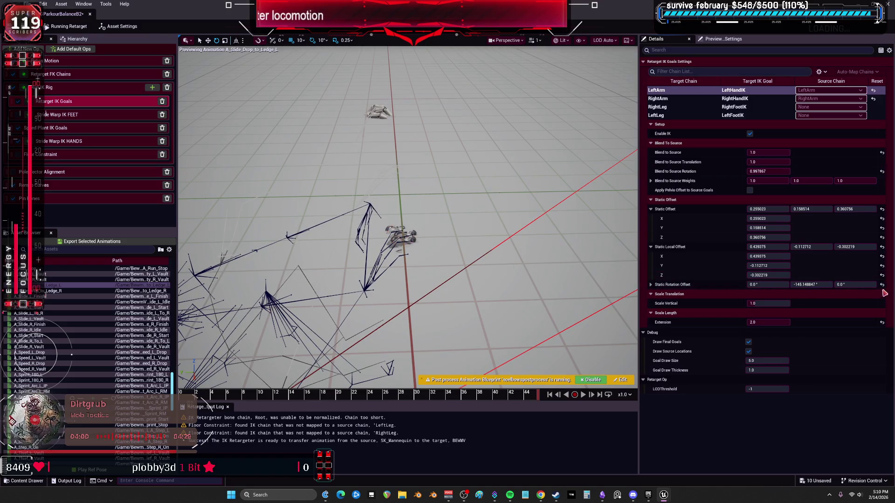
drag(548, 246, 548, 246)
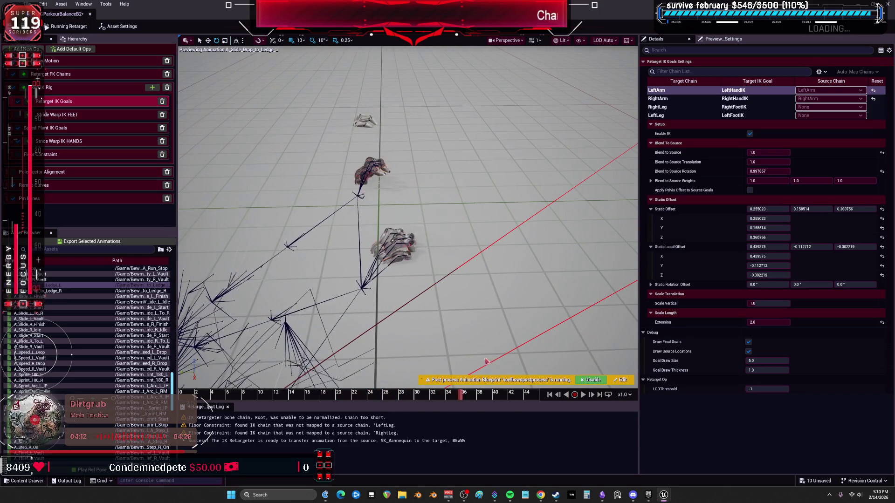
click(881, 323)
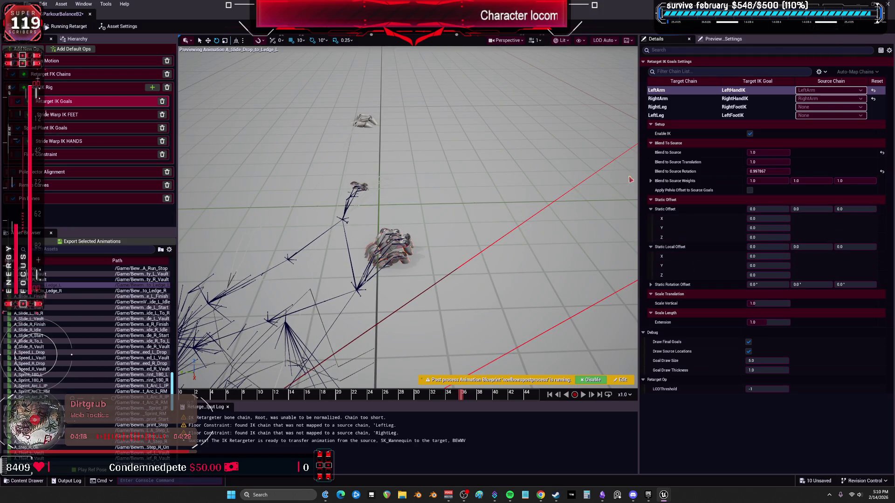
click(669, 99)
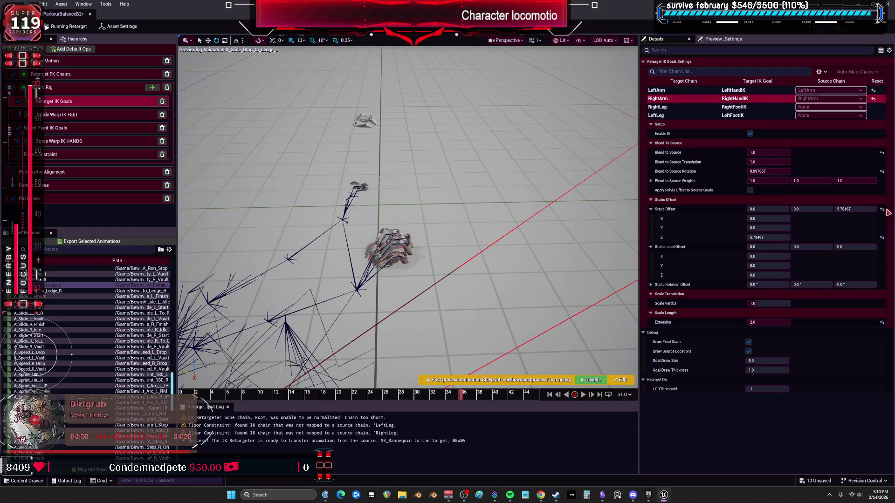
- Reset the RightArm offset and extension, shift LeftArm's Y offset, and set RightArm Z offset to 6.598381
click(881, 238)
click(881, 323)
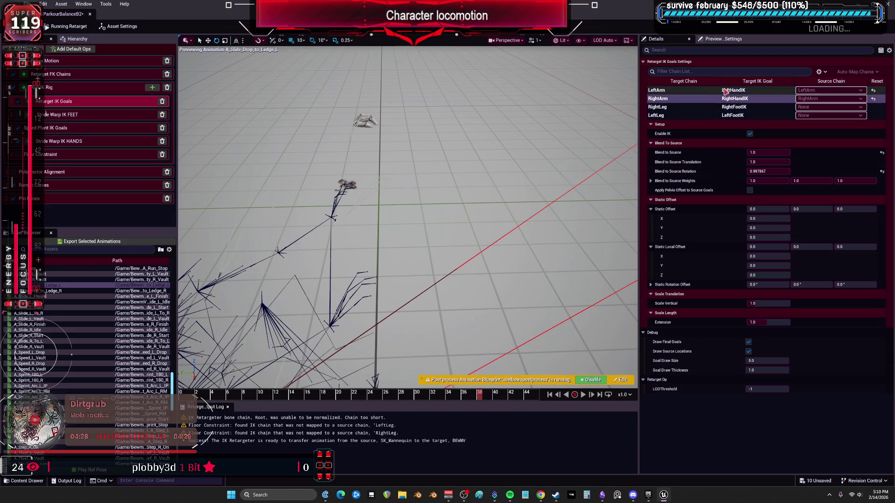
click(685, 91)
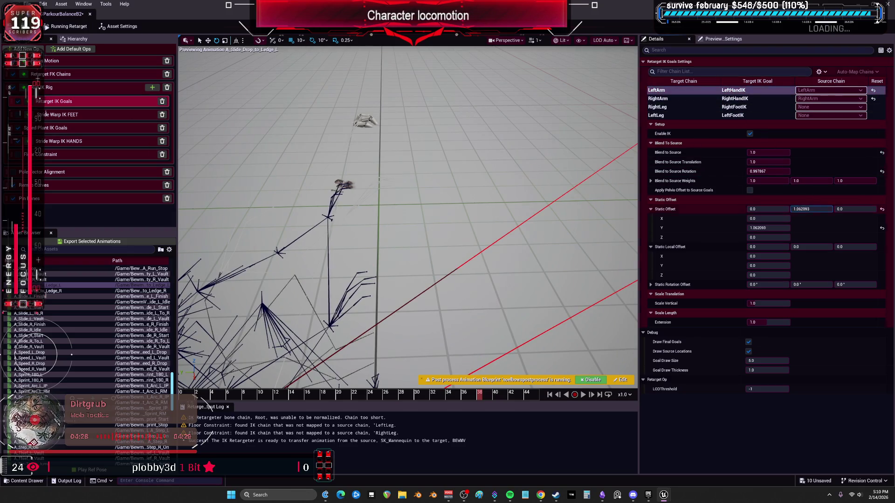
drag(822, 210, 801, 209)
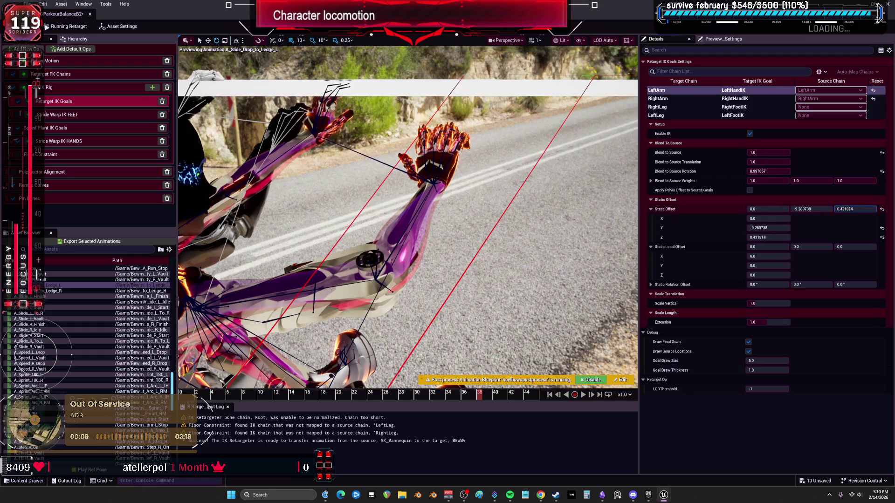
click(685, 98)
mouse_move(847, 212)
mouse_down()
mouse_move(859, 213)
mouse_move(666, 292)
mouse_up()
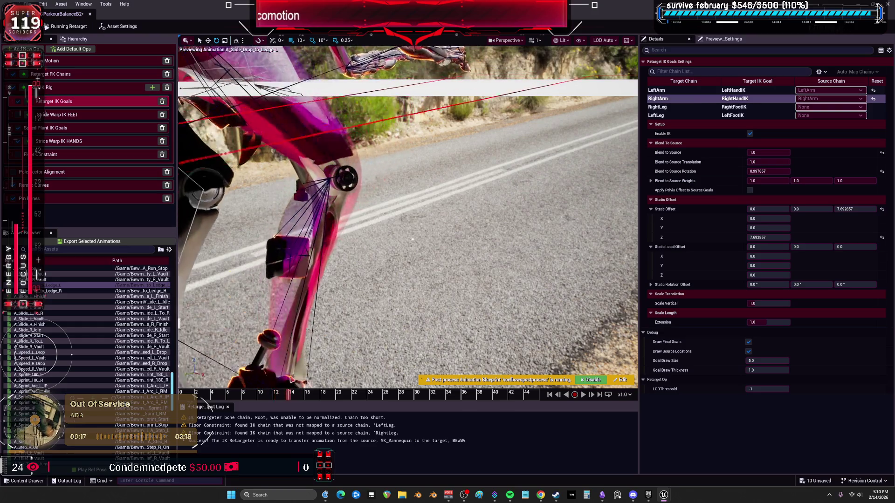
drag(855, 209, 379, 371)
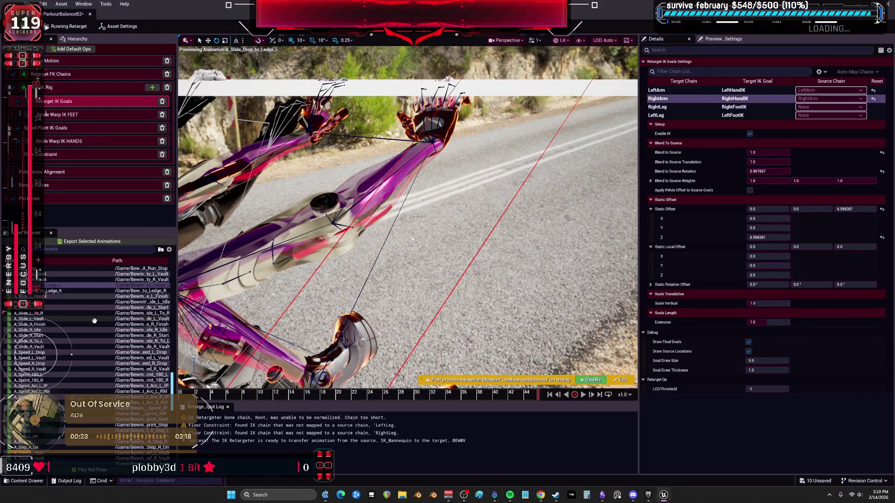
- Preview A_Slide_Drop_to_Ledge_R around frame 31, then bring up the retargeter's asset settings
click(77, 292)
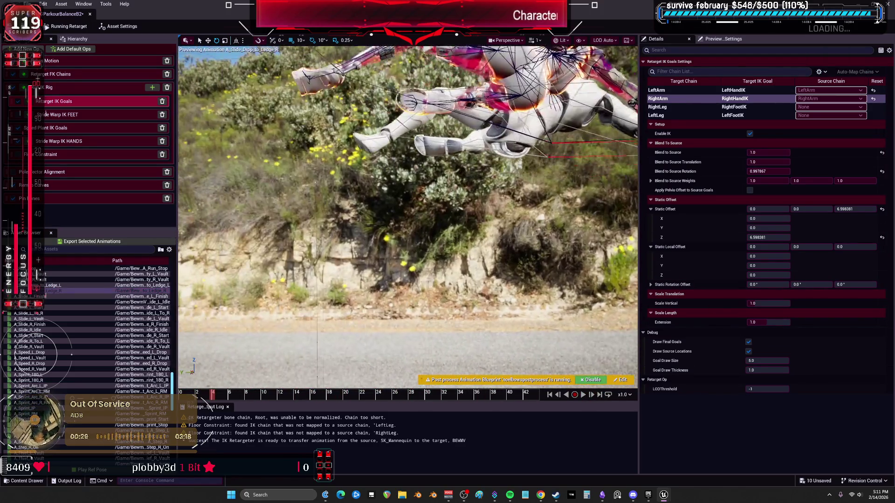
drag(264, 395, 444, 390)
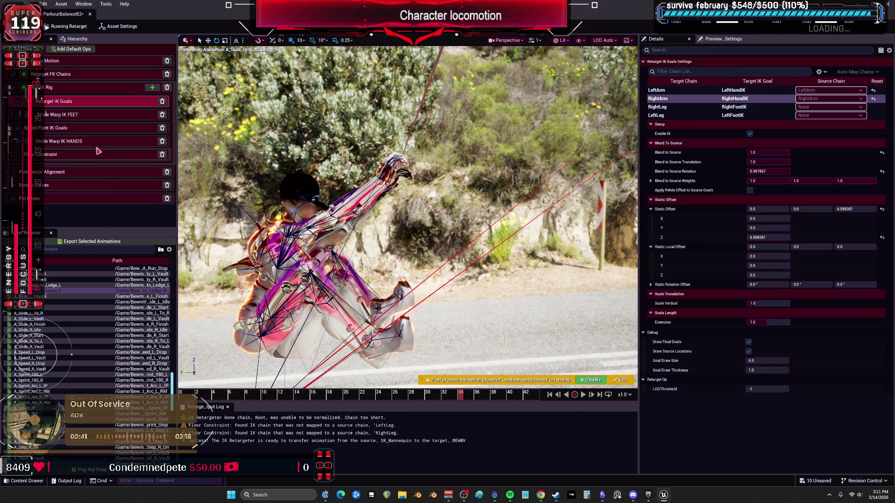
click(118, 26)
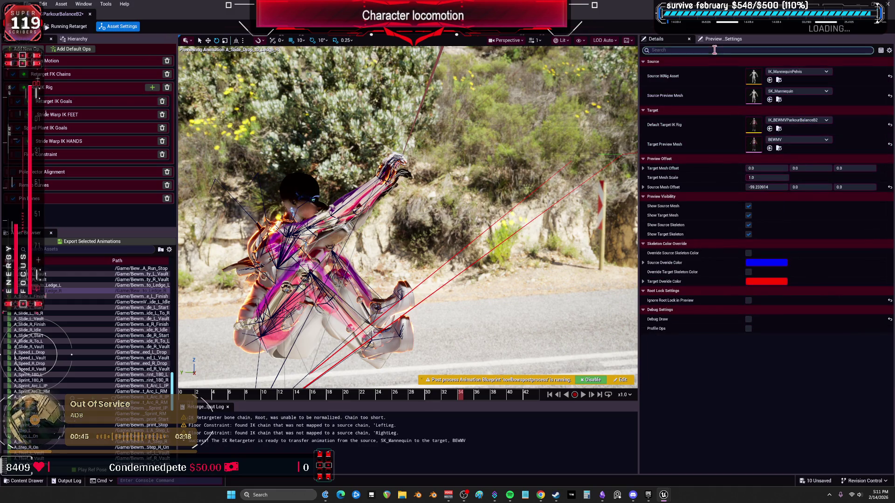
- Check the Retarget FK Chains mapping, then go back to the Balance folder in the main editor
click(78, 63)
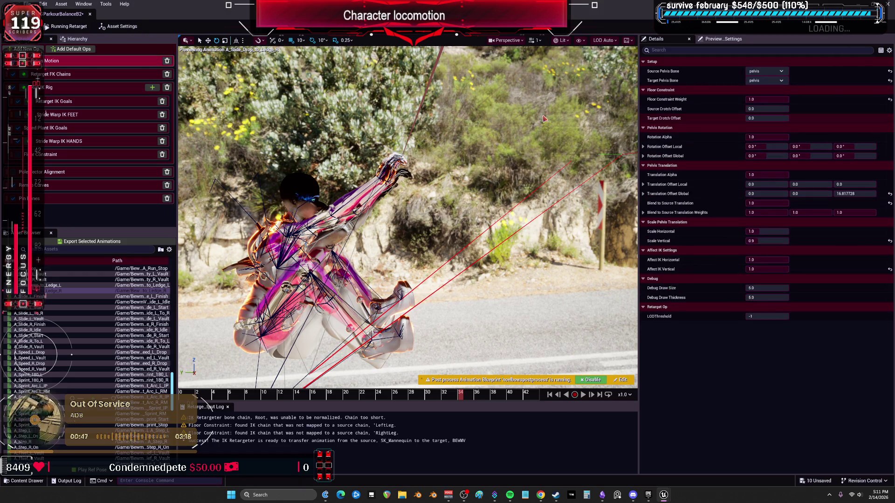
click(89, 74)
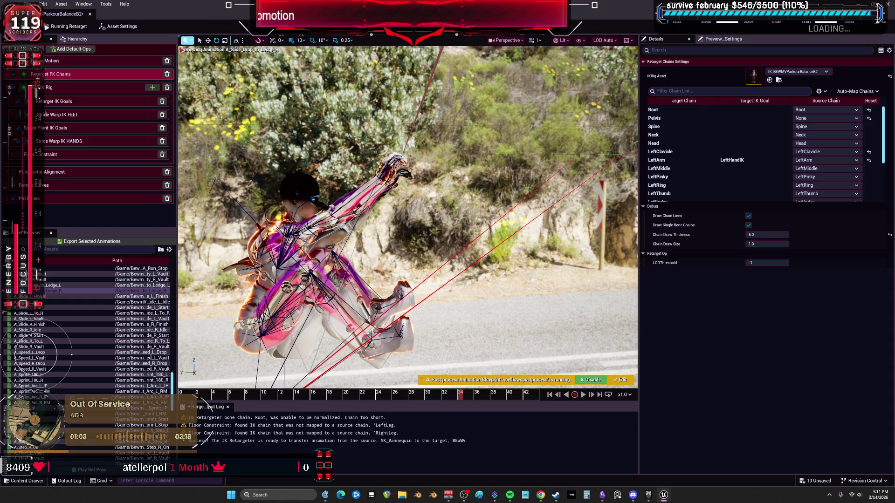
click(778, 80)
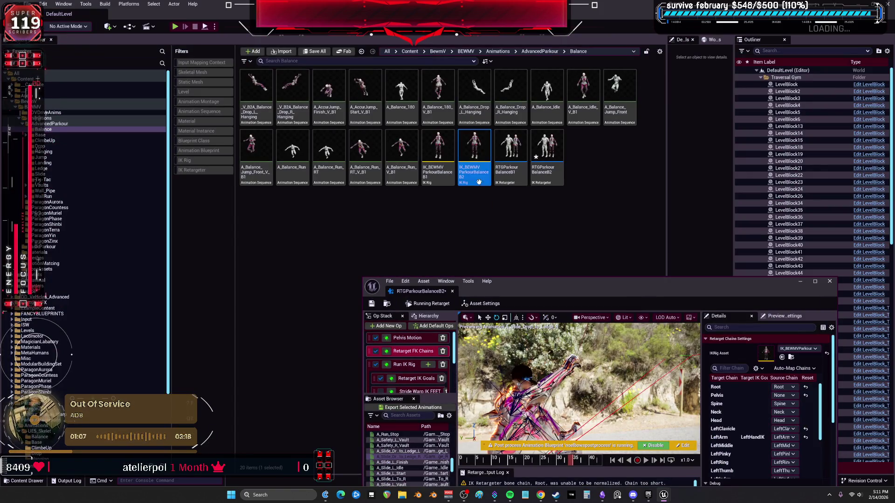
- Duplicate the B2 IK rig as IK_BEWMVParkourBalanceP1 and open it
key(ctrl+d)
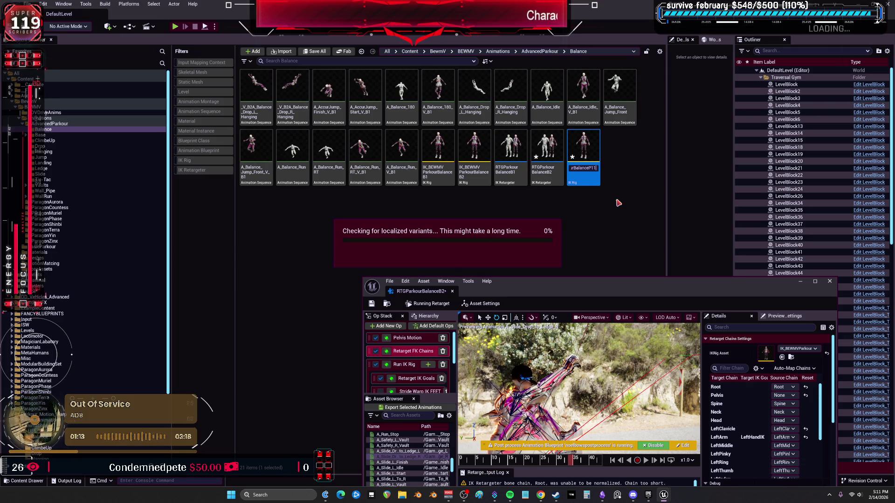
key(Return)
click(517, 168)
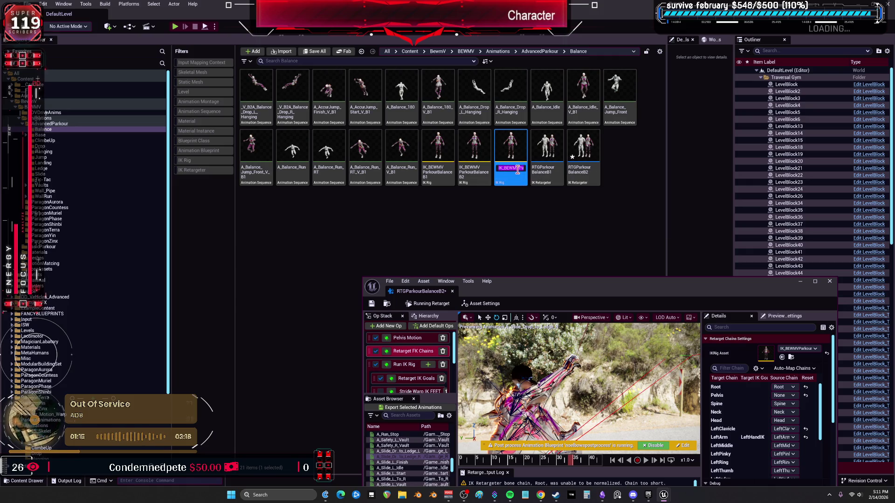
key(Return)
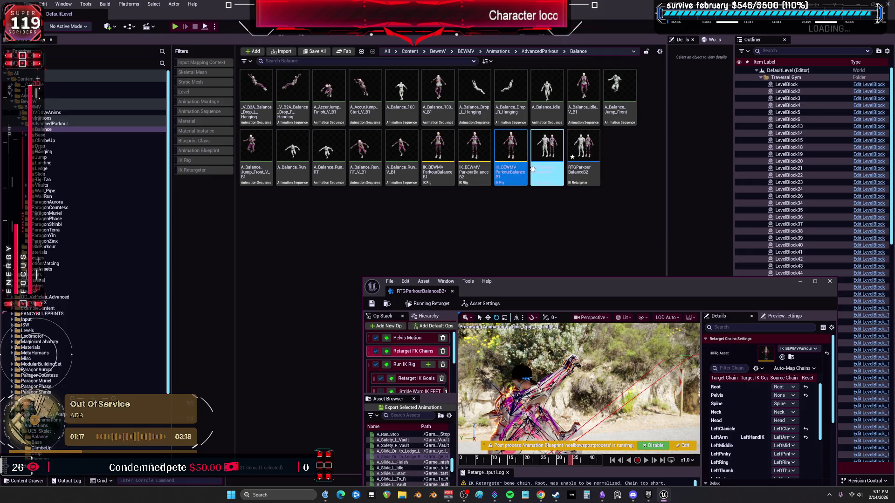
double_click(505, 157)
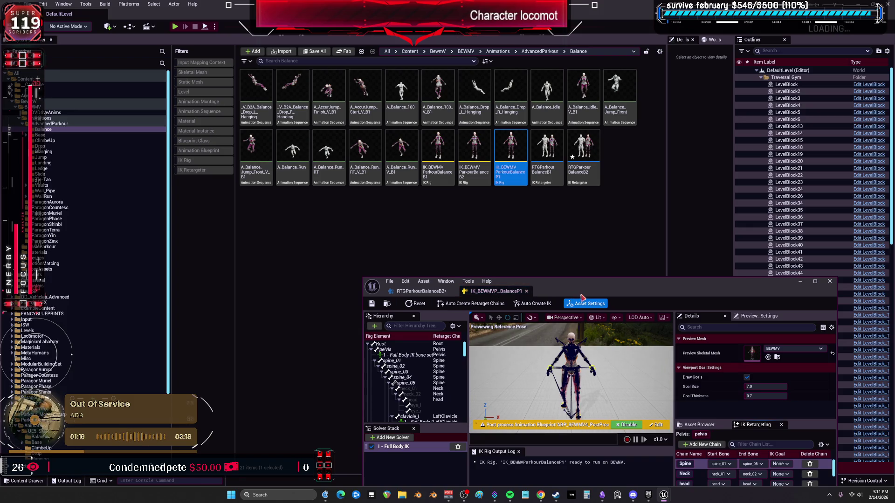
- Duplicate RTGParkourBalanceB2 as RTGParkourBalanceP1handsandfeet, open it, and close the B2 retargeter
click(419, 292)
click(583, 154)
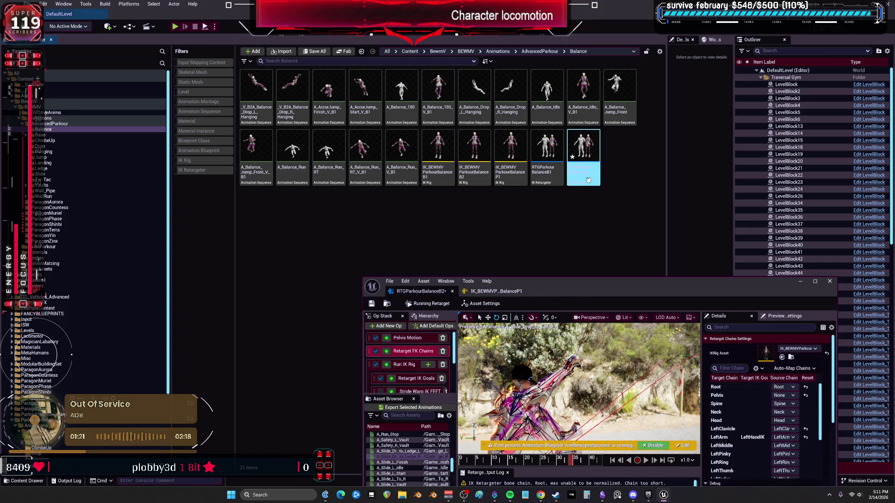
key(ctrl+d)
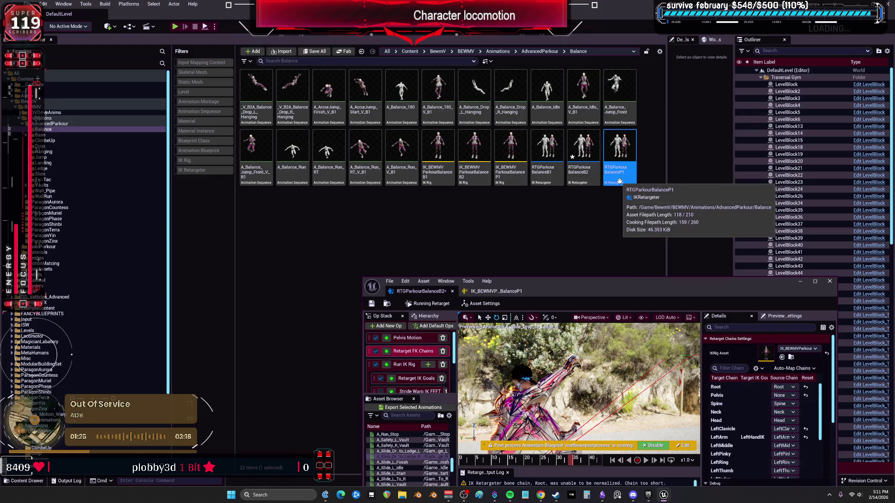
text((handsan)
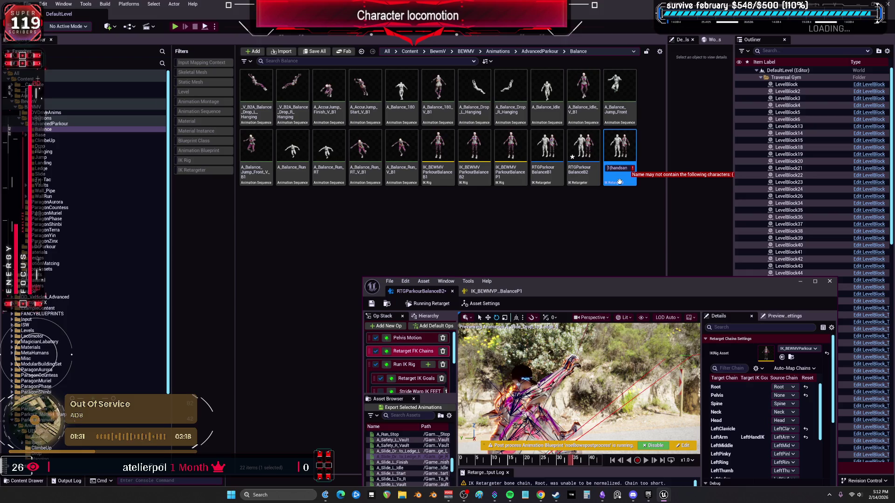
text(dfeet)
key(Return)
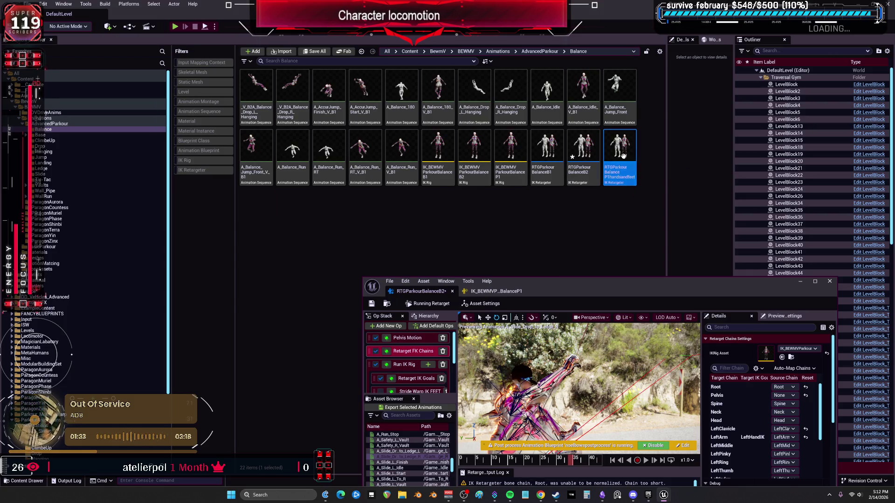
double_click(620, 149)
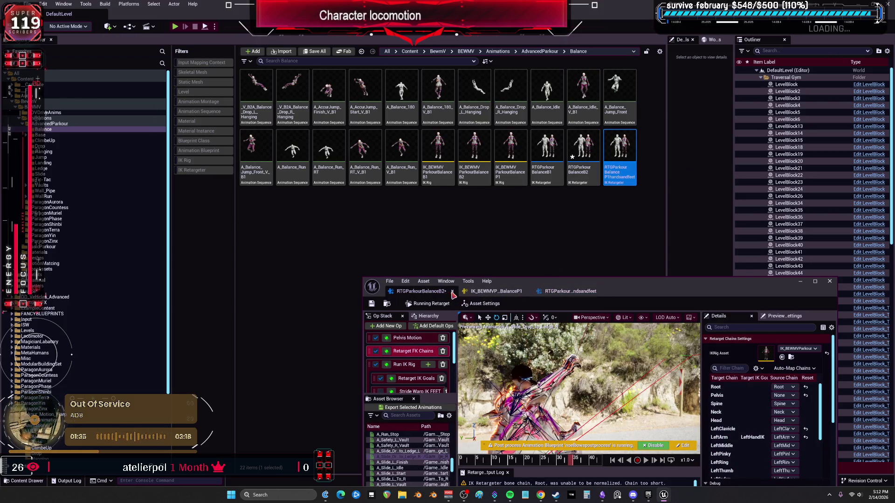
click(502, 293)
click(502, 293)
mouse_move(585, 293)
mouse_down()
mouse_move(467, 239)
mouse_move(409, 232)
mouse_up()
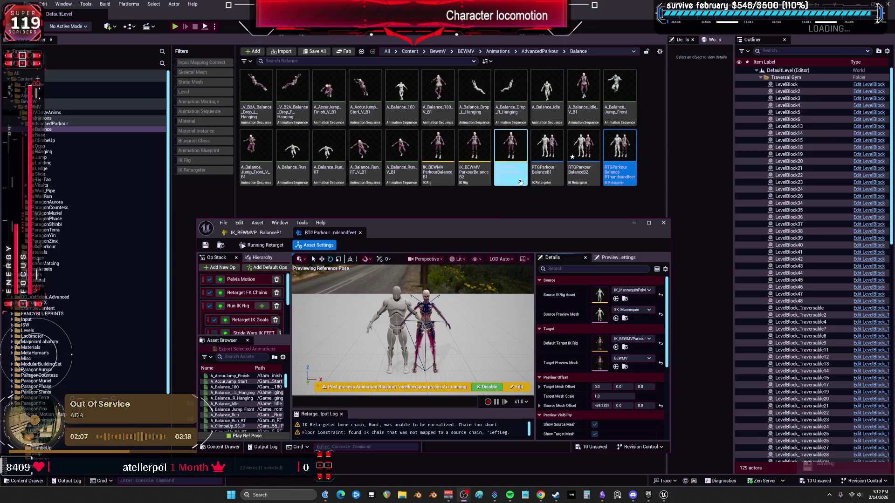
- Make IK_BEWMVParkourBalanceP1 the target IK rig, keep IK_MannequinPelvis as source, and maximize the editor
drag(510, 154, 478, 270)
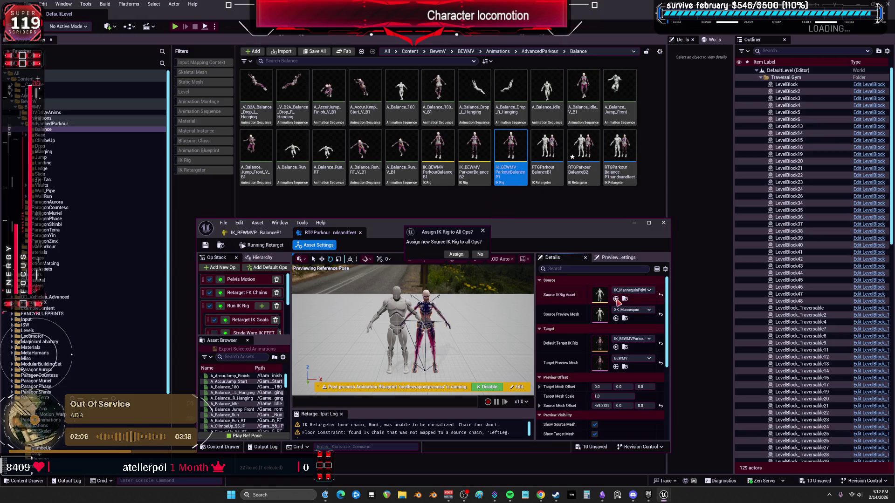
click(456, 254)
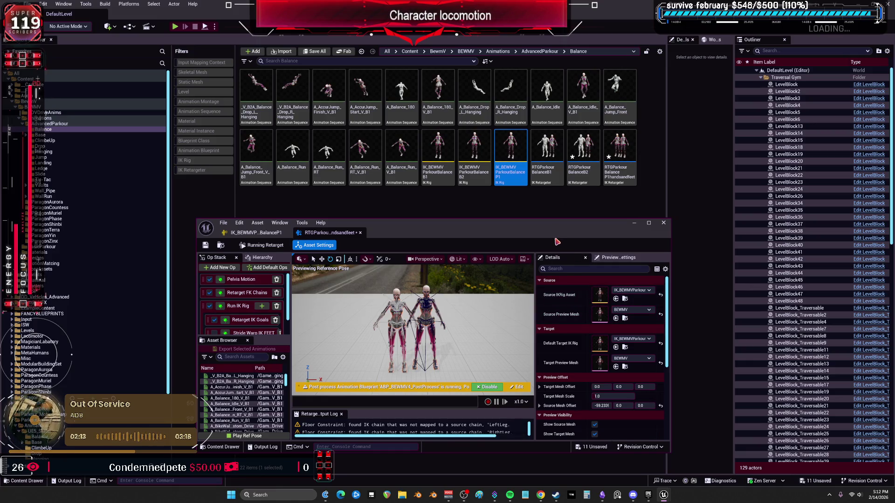
key(ctrl+z)
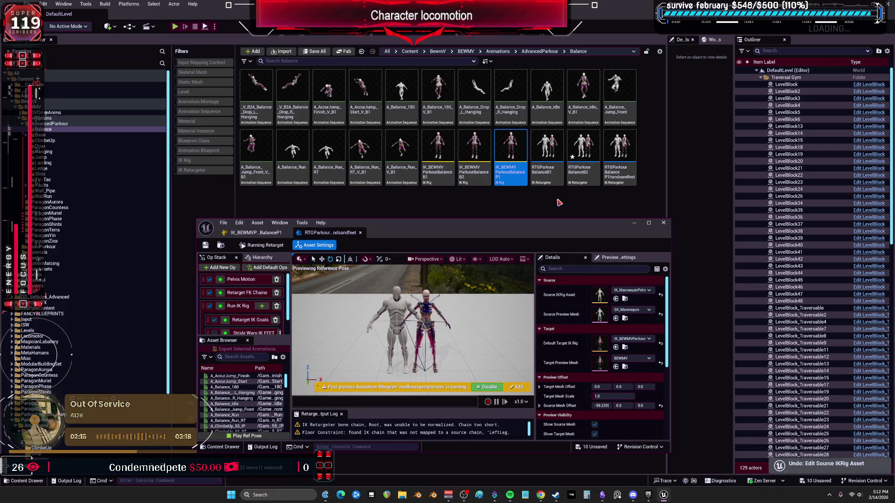
click(619, 358)
click(620, 357)
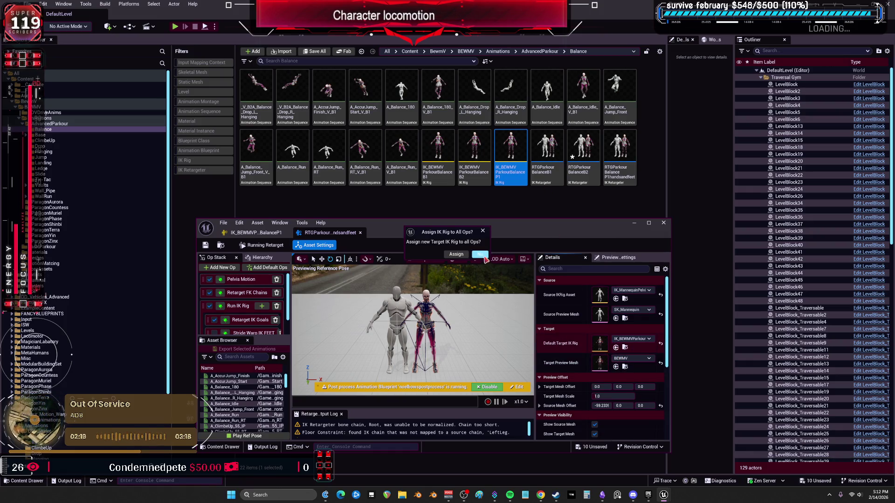
double_click(480, 222)
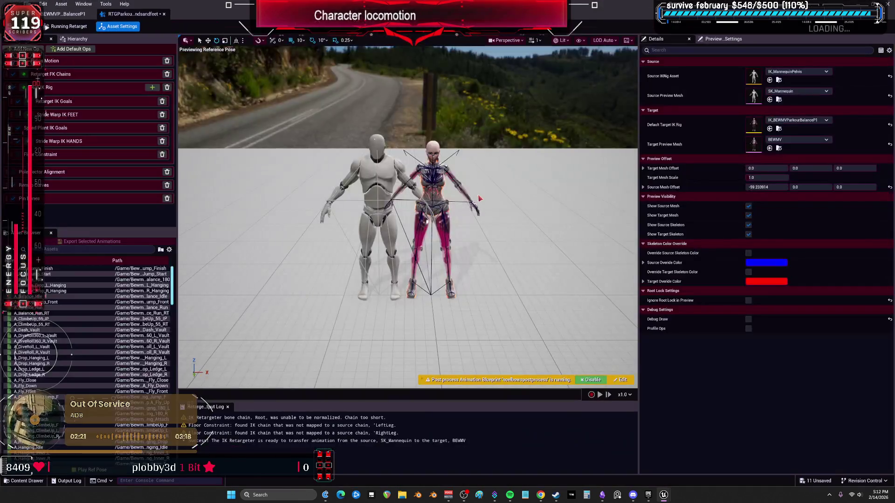
scroll(407, 216, up, 3)
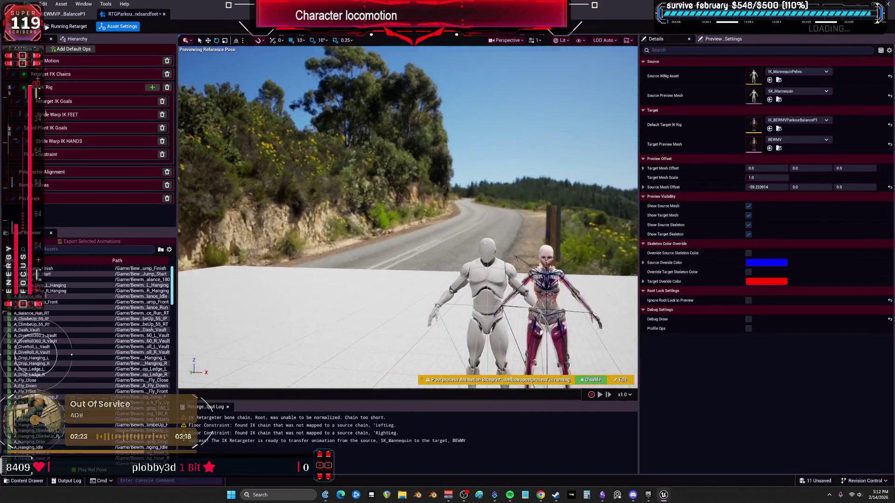
drag(493, 191, 492, 190)
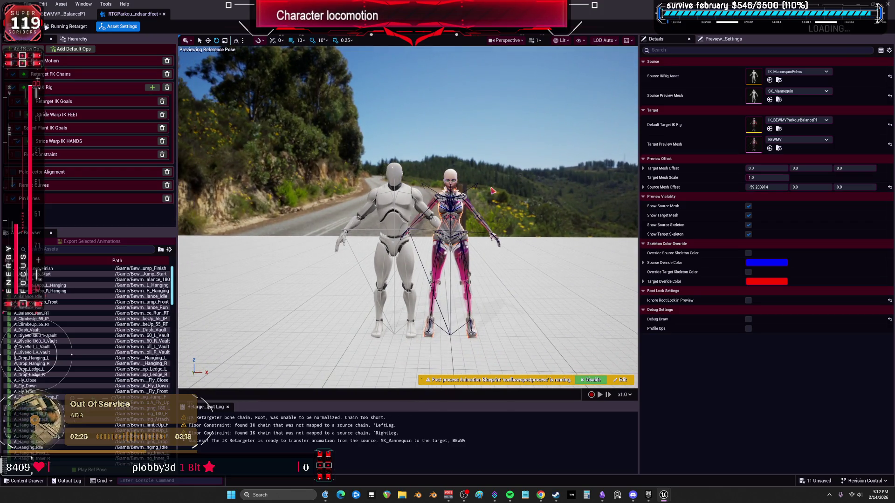
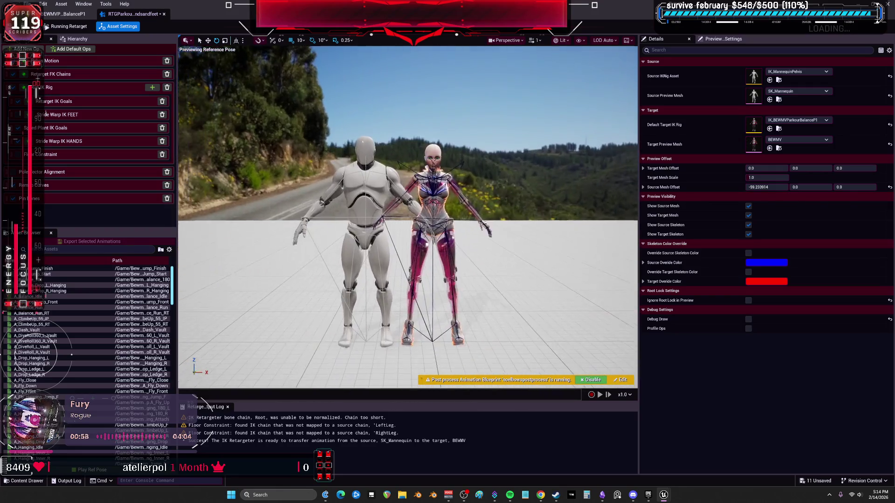
- Zoom in on the mannequin and BEWMV characters and scroll the animation list to the landing and ledge clips
scroll(413, 183, up, 5)
scroll(413, 184, down, 3)
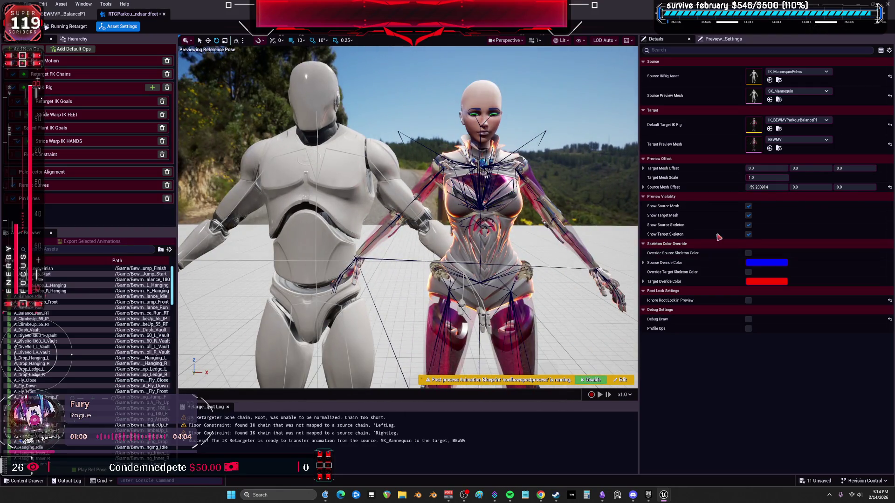
scroll(69, 349, down, 15)
scroll(69, 349, down, 8)
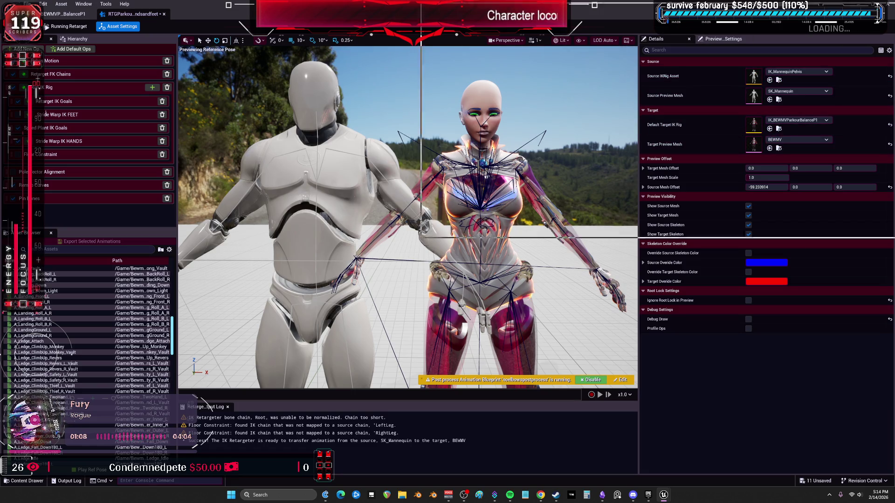
- Duplicate IK_MannequinPelvis as IK_MannequinP1 and return to the IK Retargeter window
click(778, 80)
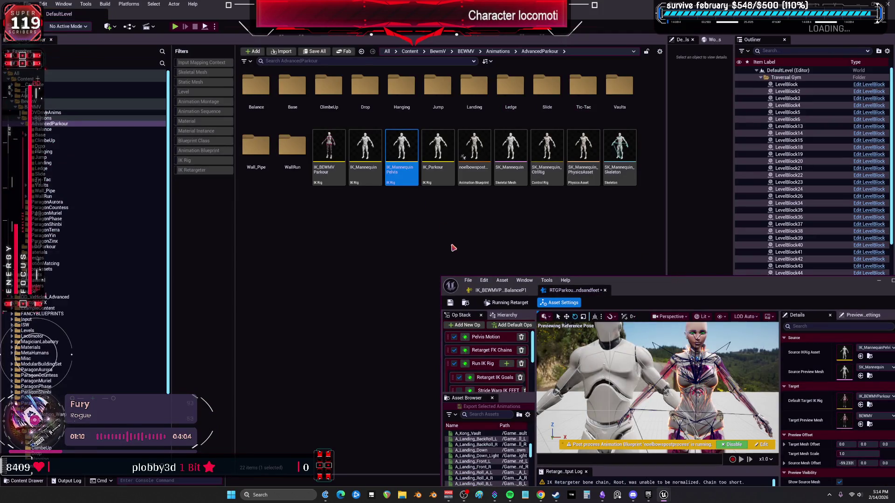
key(ctrl+c)
key(ctrl+v)
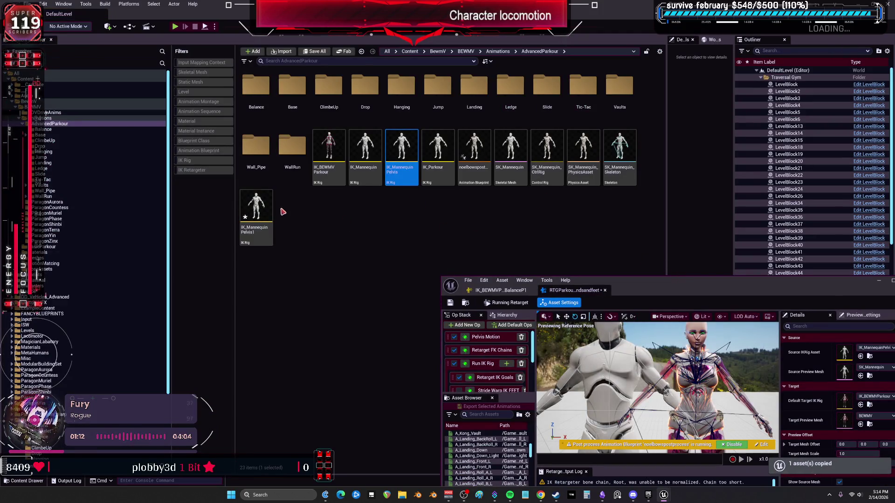
key(BackSpace)
text(1)
key(Return)
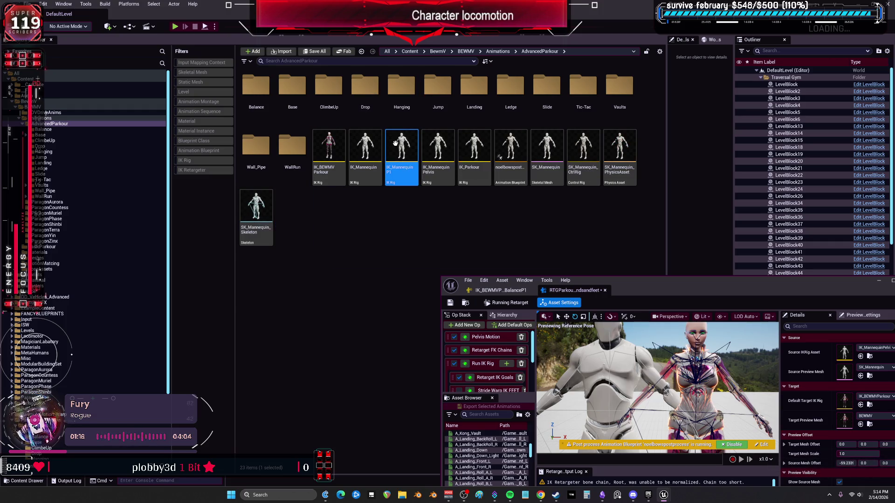
key(super+Up)
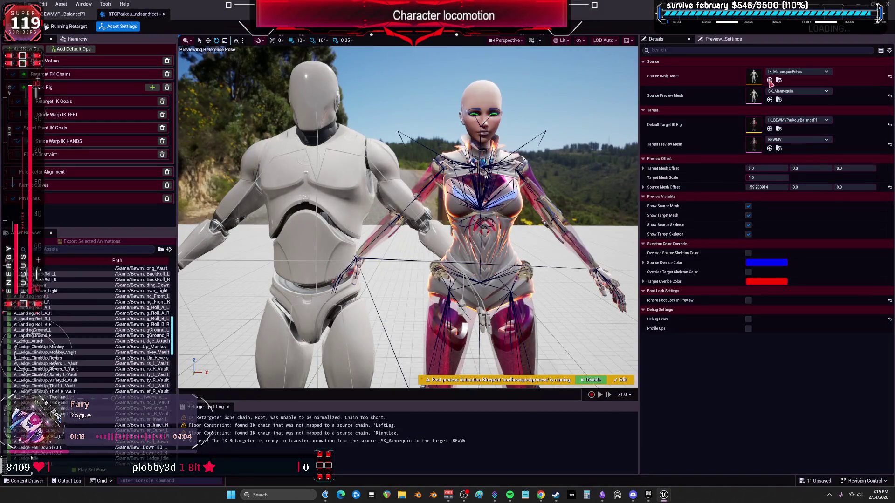
- Assign IK_MannequinP1 as the Source IKRig Asset for all ops and check the ready-to-transfer log message
click(770, 81)
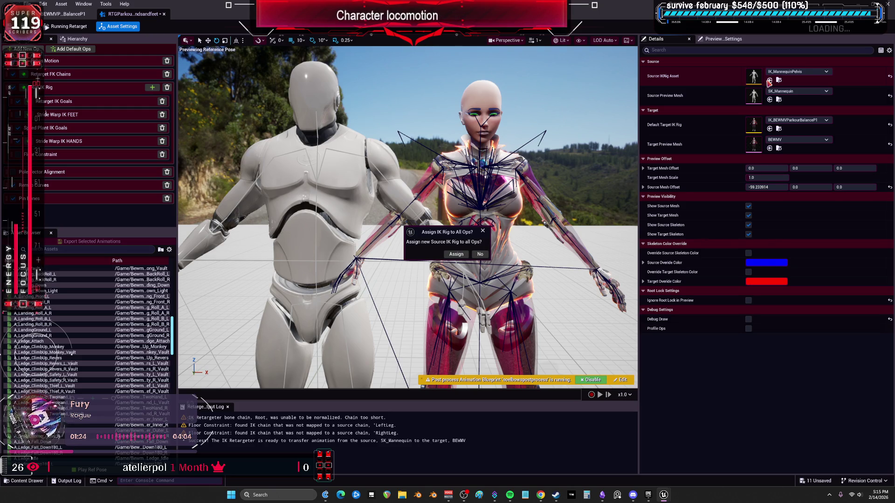
click(483, 254)
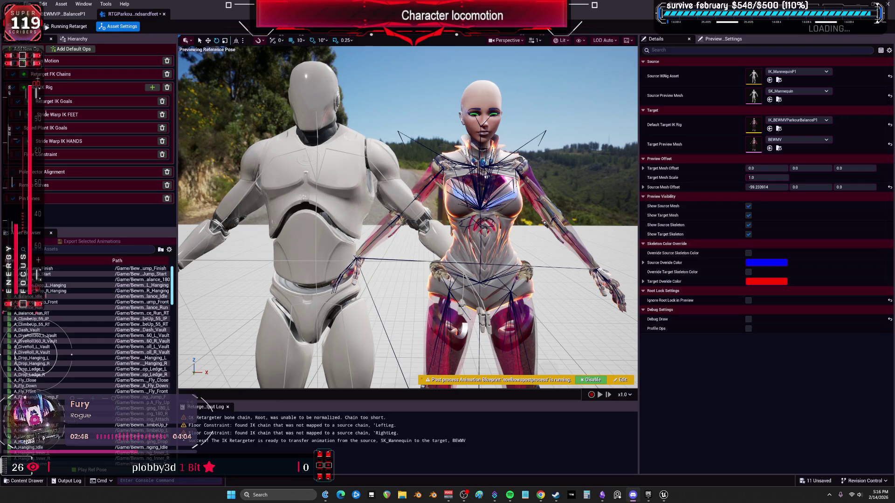
click(543, 441)
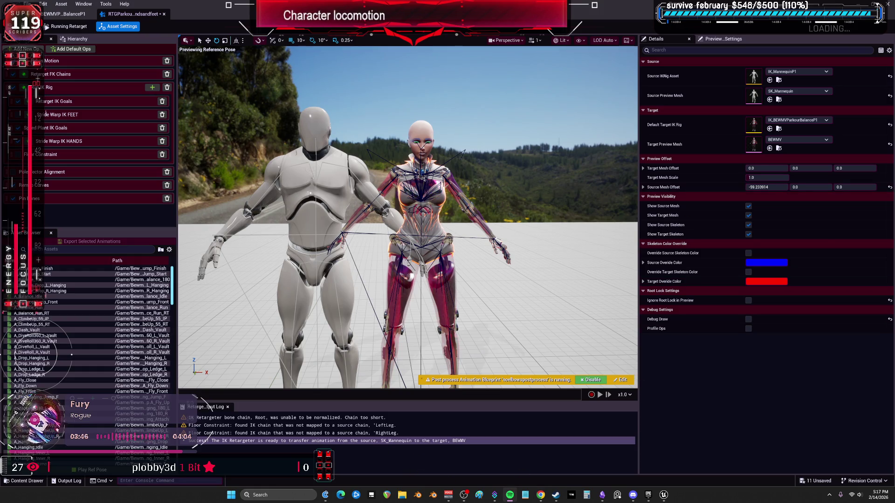
click(510, 497)
- Scroll down Liked Songs and open Delta Heavy's artist page
scroll(261, 236, down, 15)
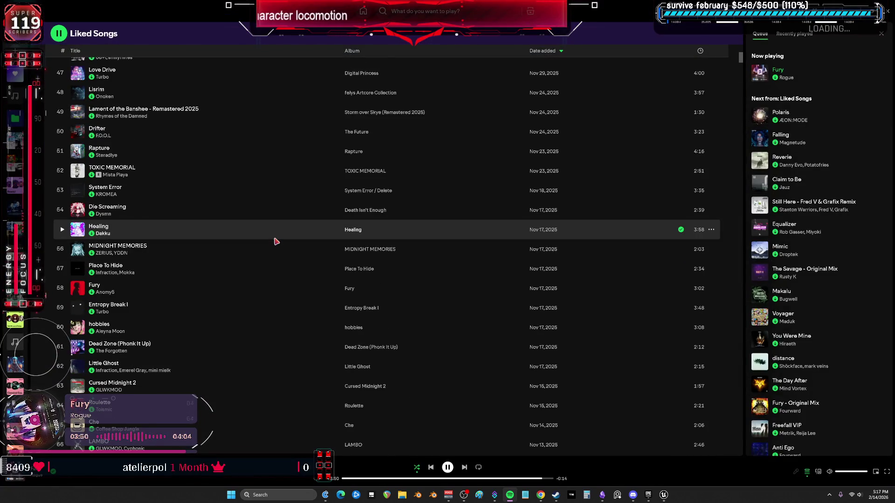
scroll(276, 241, down, 20)
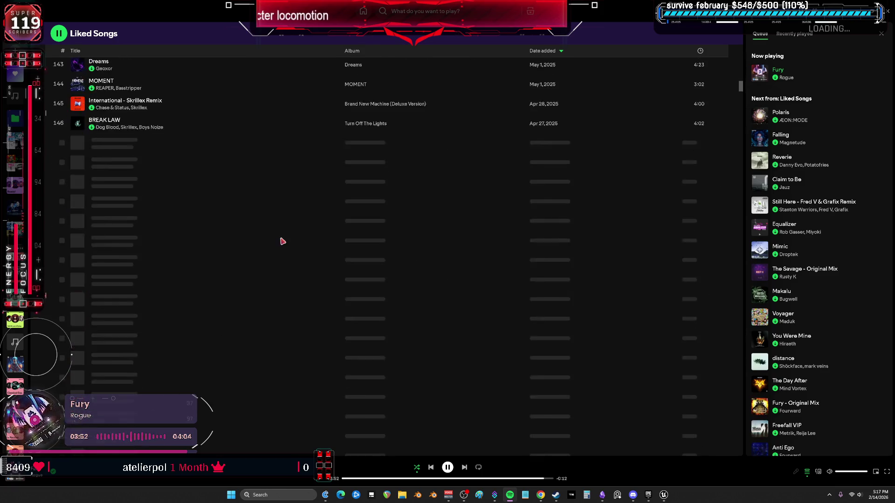
scroll(281, 240, down, 20)
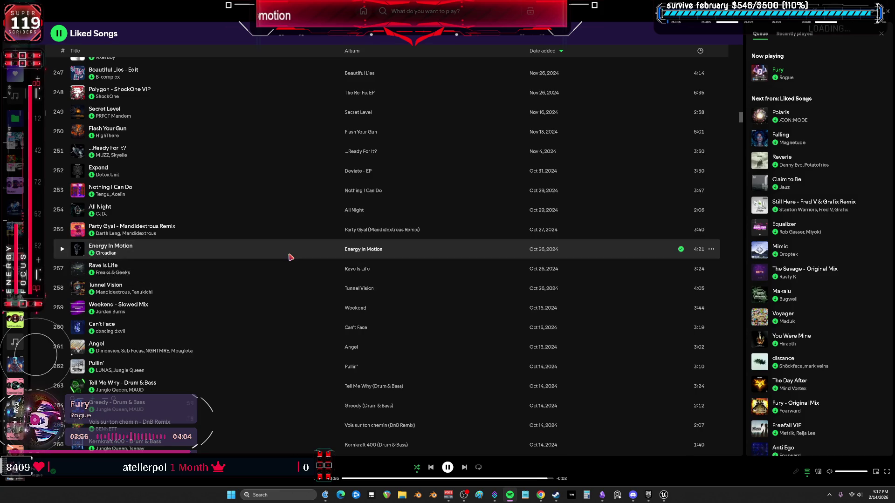
scroll(290, 259, down, 5)
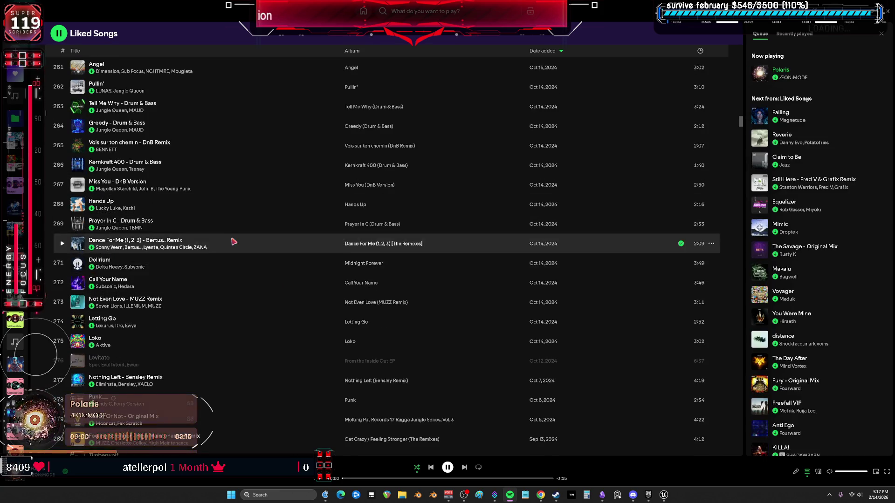
scroll(398, 254, down, 4)
scroll(278, 262, down, 1)
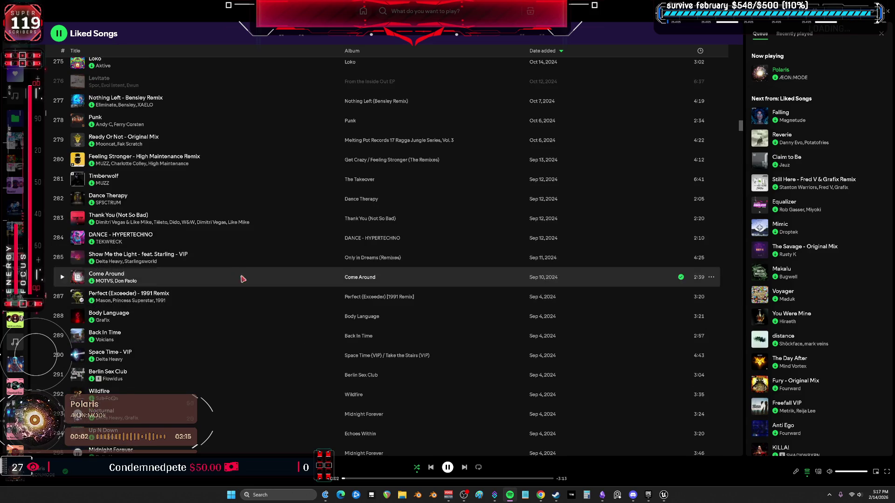
scroll(289, 310, down, 3)
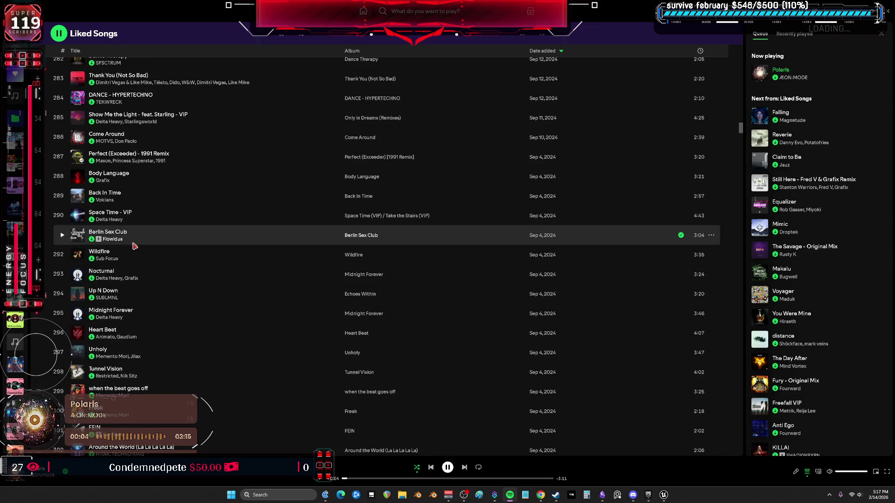
click(116, 224)
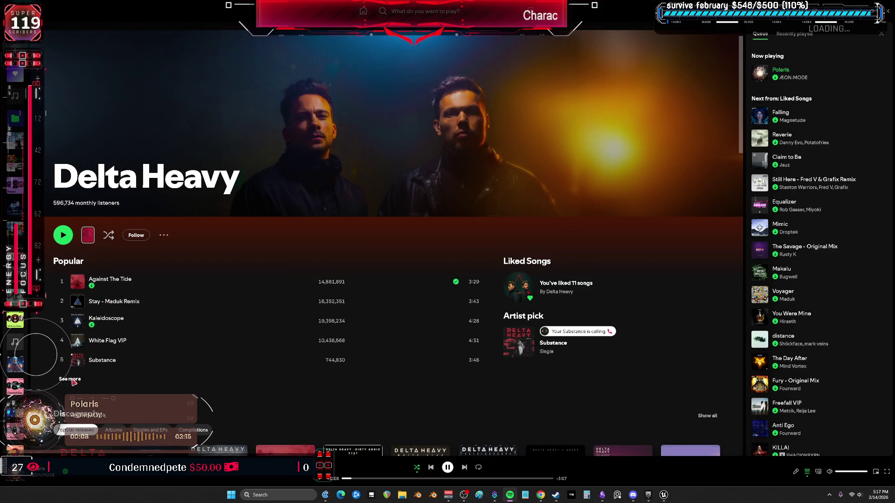
- Expand Delta Heavy's popular songs and play the single Substance
click(69, 378)
scroll(194, 325, down, 8)
click(107, 171)
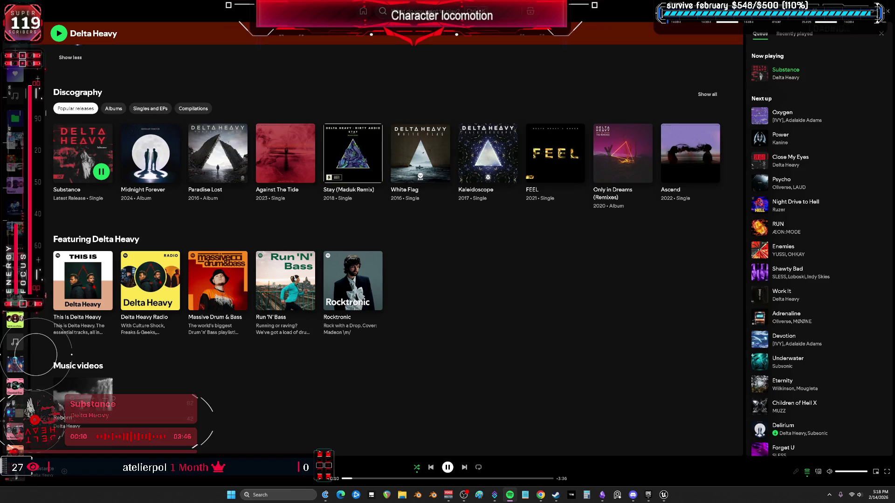
key(ctrl+l)
- Search for and play TC's Where's My Money, then switch back to Unreal Engine
text(wha)
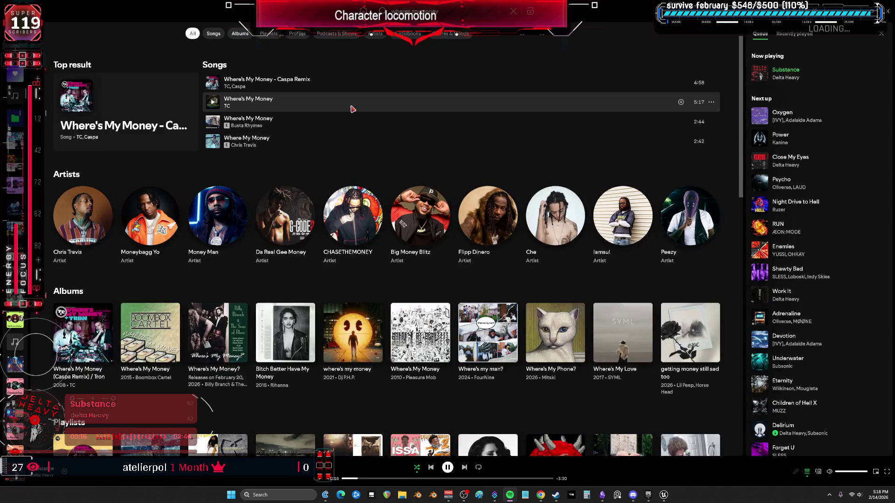
click(238, 109)
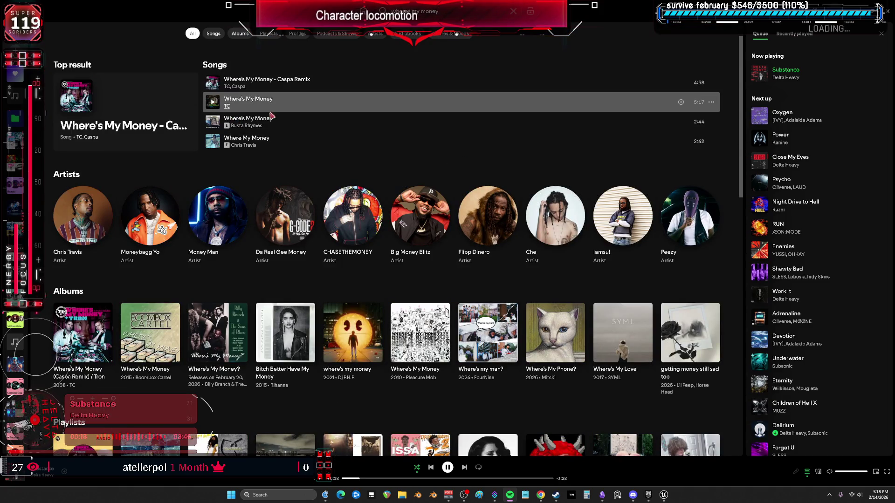
double_click(238, 108)
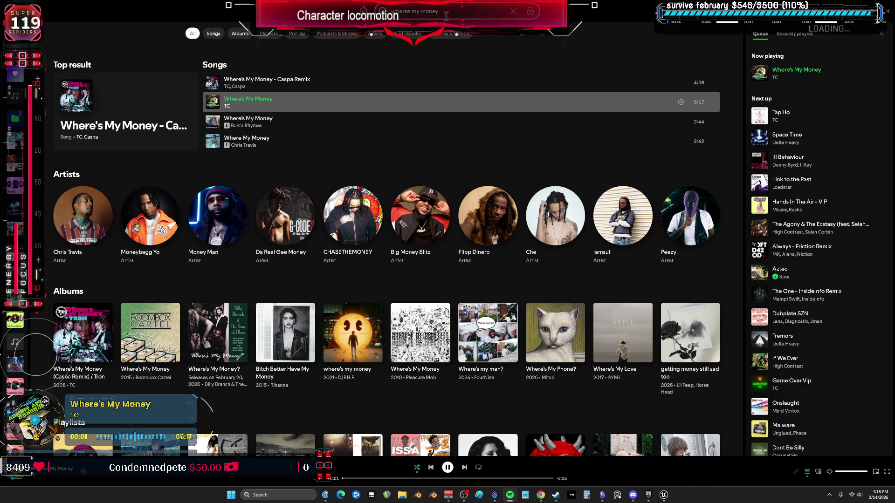
text( vip)
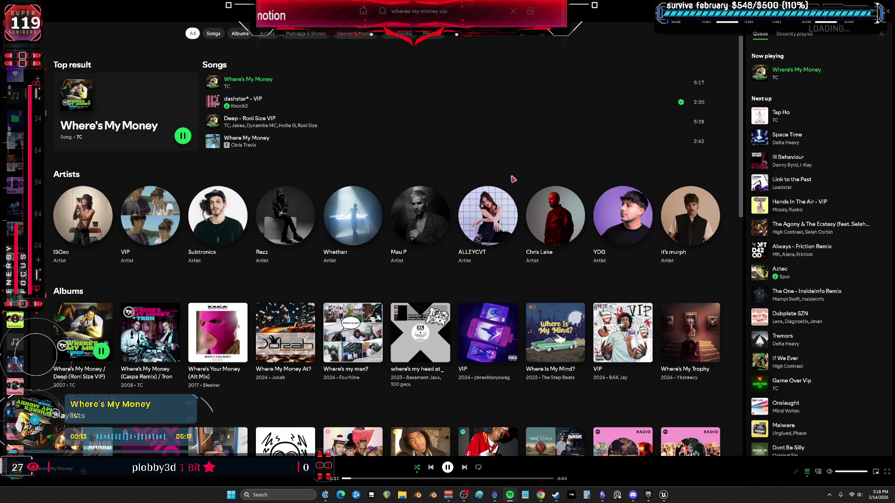
key(alt+Tab)
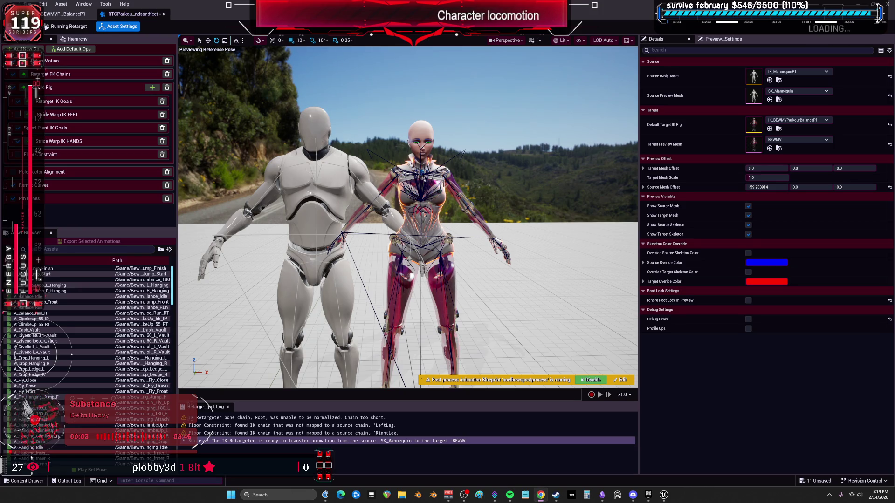
- In the BEWMV balance IK rig, replace the Full Body IK solver with a Body Mover solver
click(65, 14)
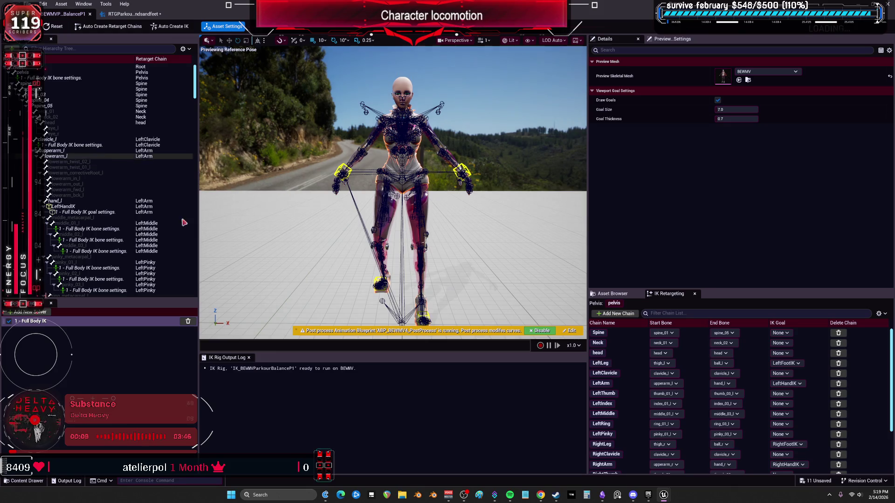
scroll(135, 138, down, 15)
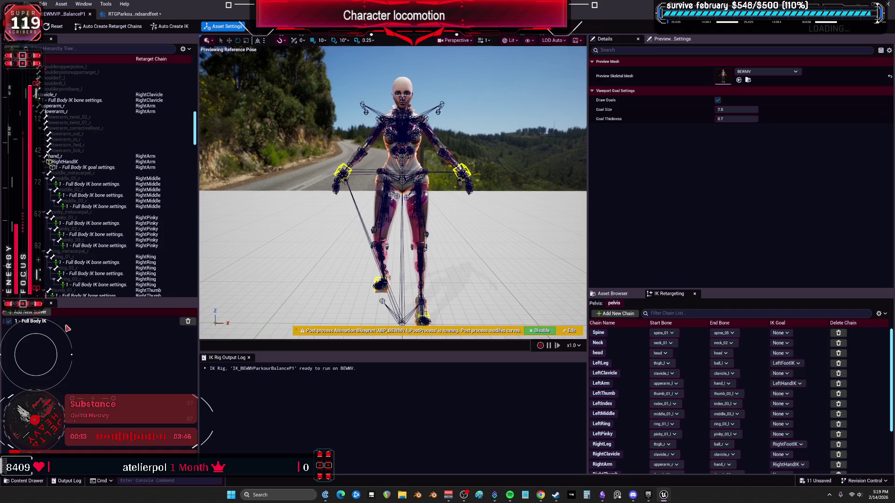
click(188, 322)
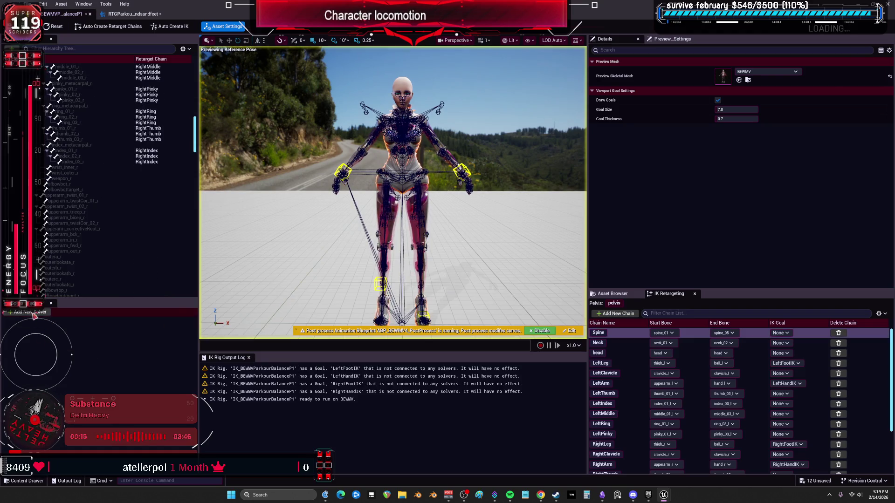
click(29, 311)
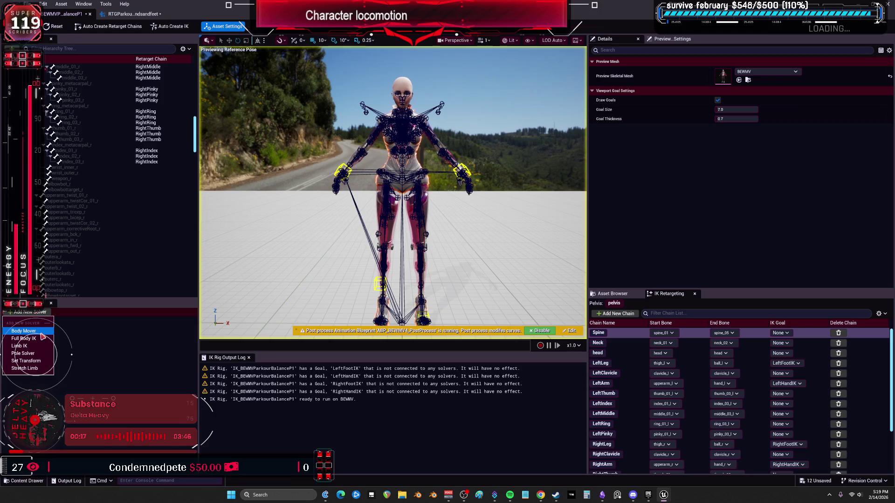
click(41, 333)
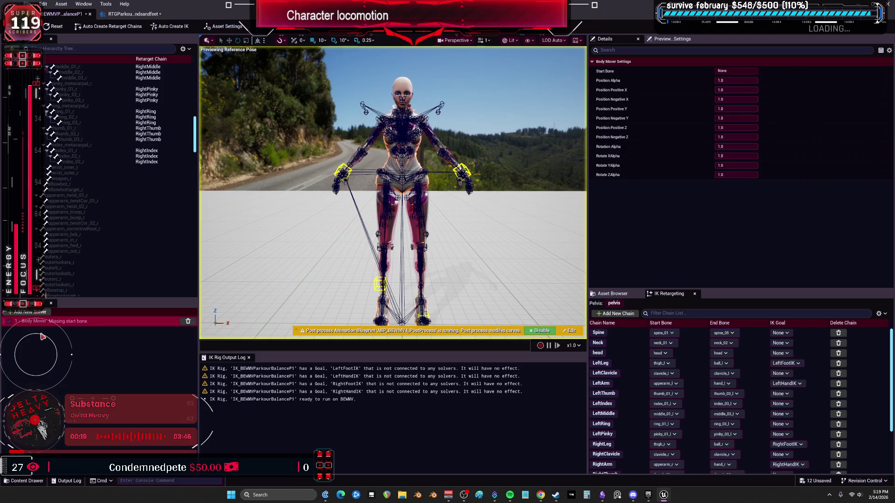
- Auto-create the retarget chains for the BEWMV IK rig
scroll(134, 122, up, 10)
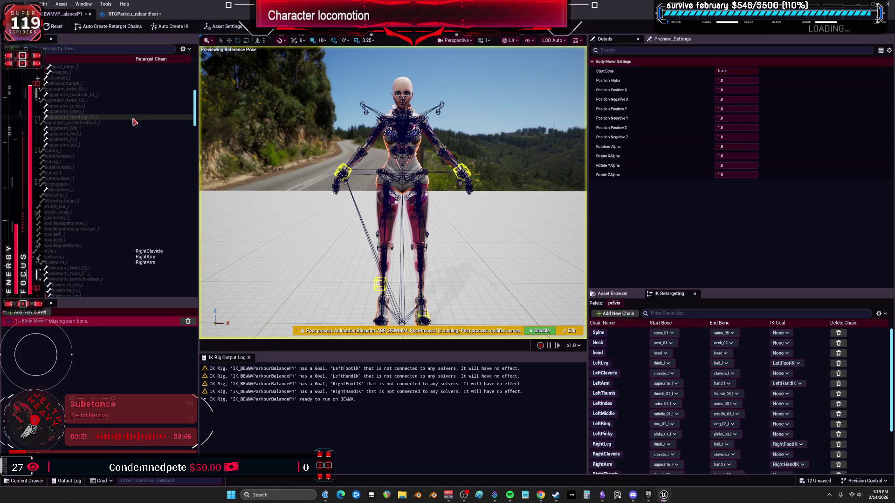
scroll(134, 122, up, 3)
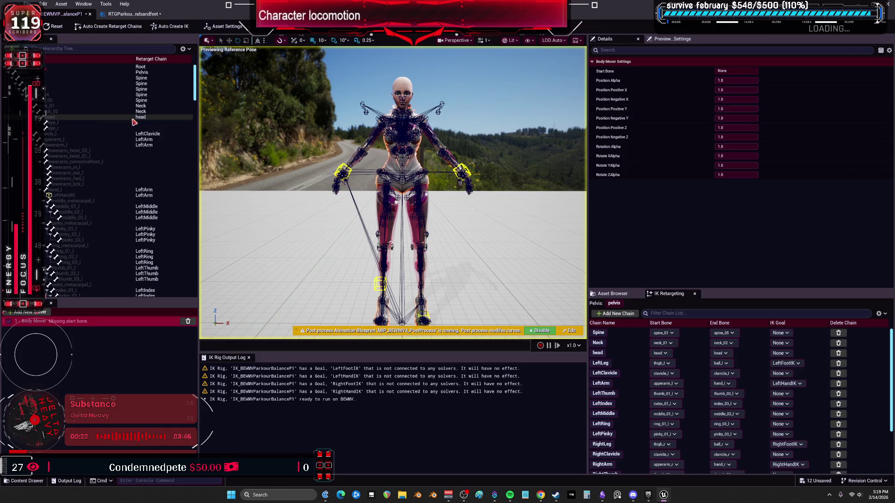
click(121, 30)
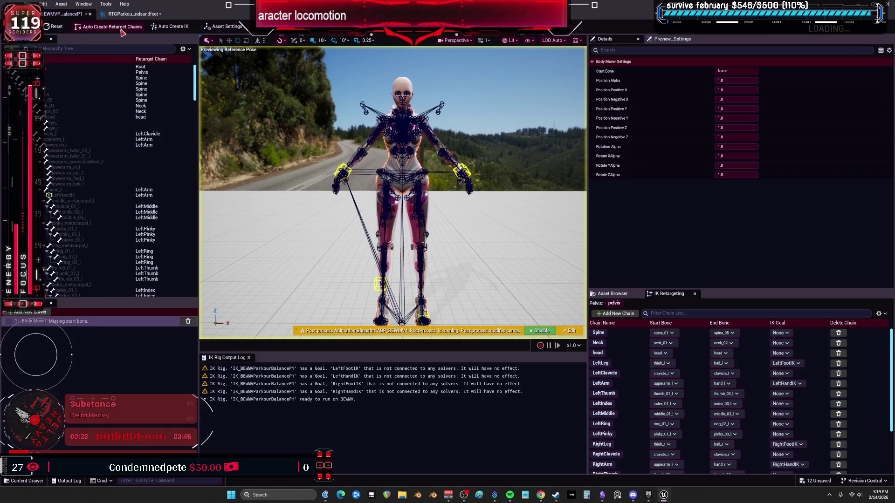
- Set the Root bone as the Body Mover solver's start bone
click(160, 71)
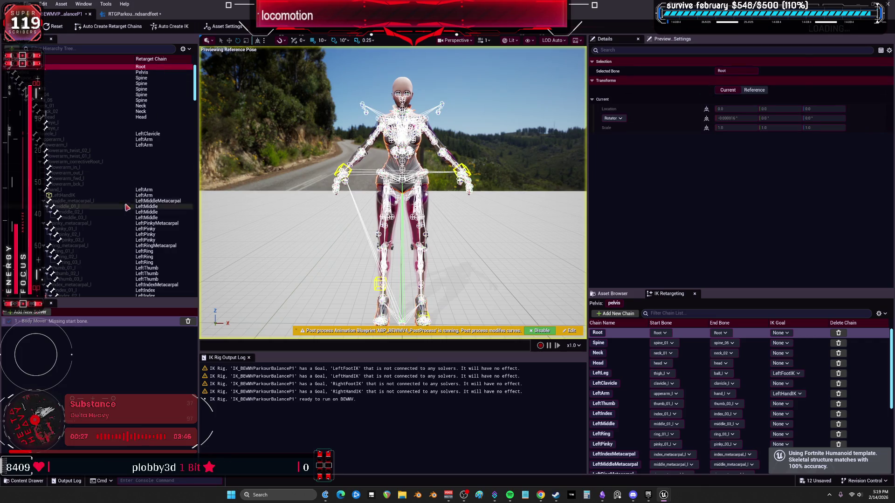
click(161, 73)
right_click(161, 74)
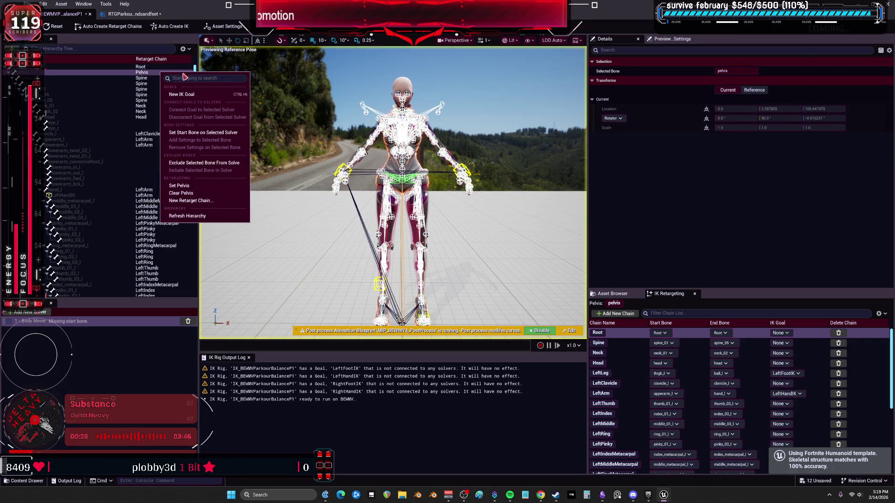
click(161, 73)
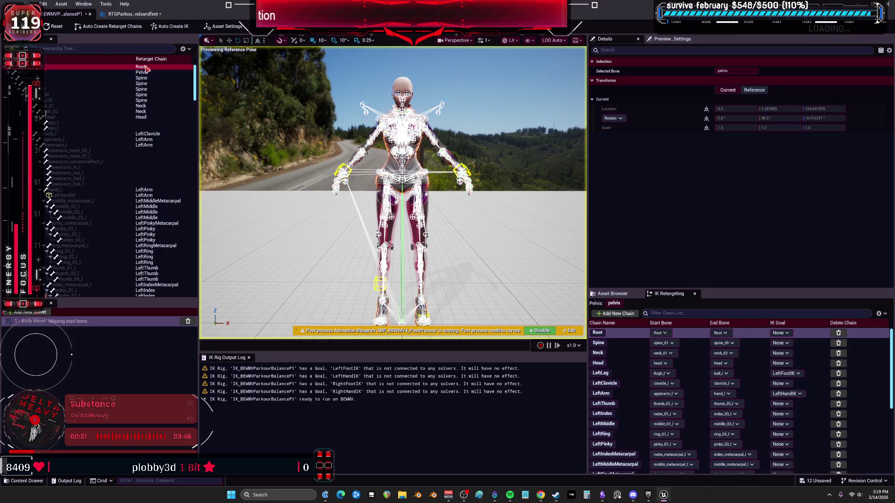
right_click(159, 74)
click(149, 74)
right_click(150, 75)
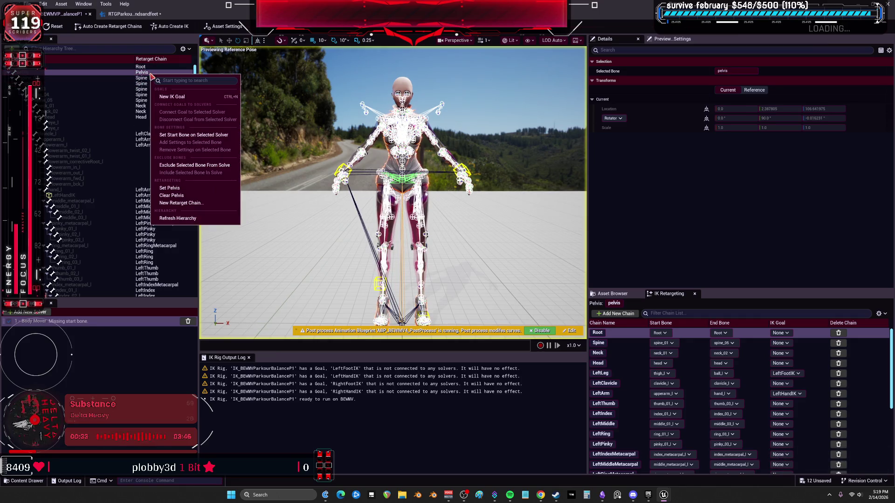
click(206, 192)
right_click(159, 68)
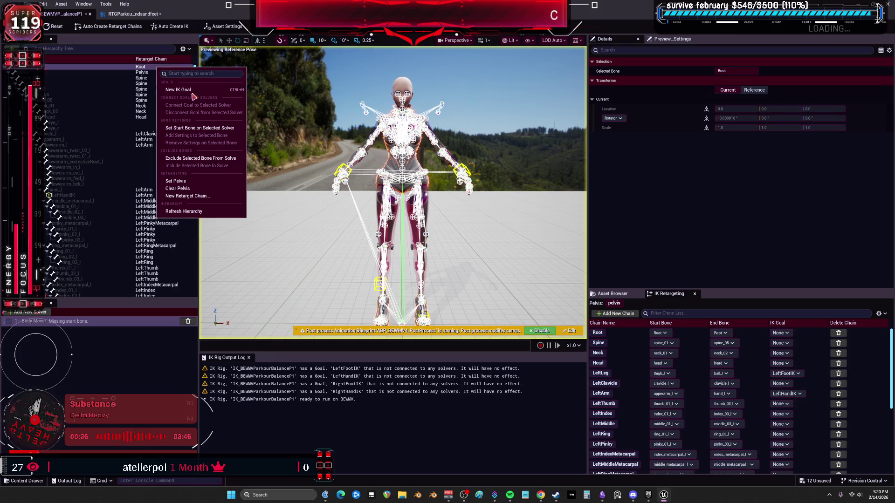
click(201, 129)
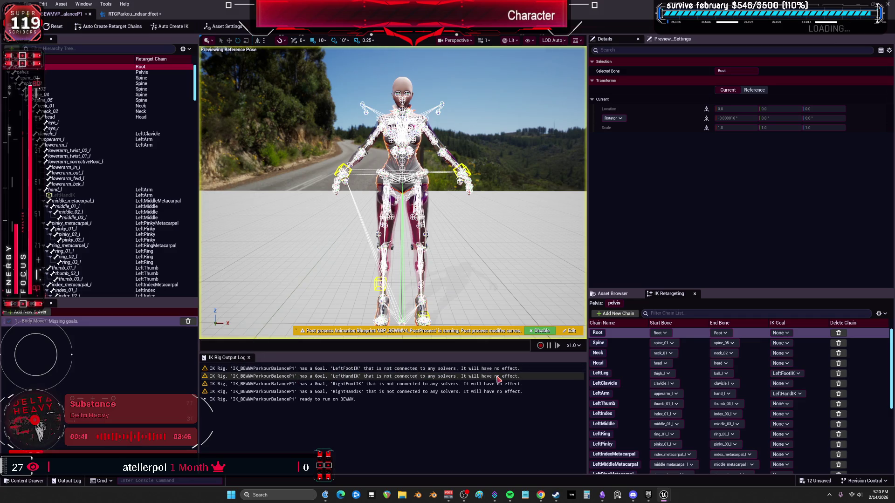
- Add a Full Body IK solver via auto setup and delete the extra Full Body IK and Body Mover solvers
click(29, 312)
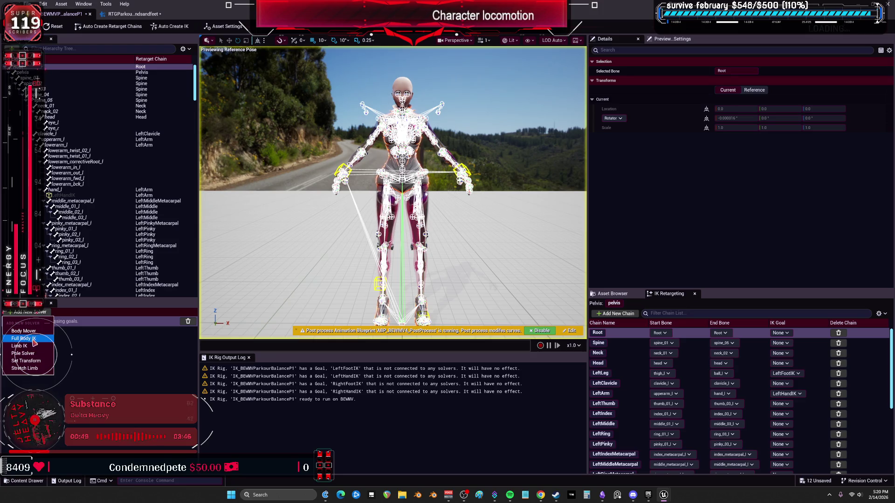
click(36, 339)
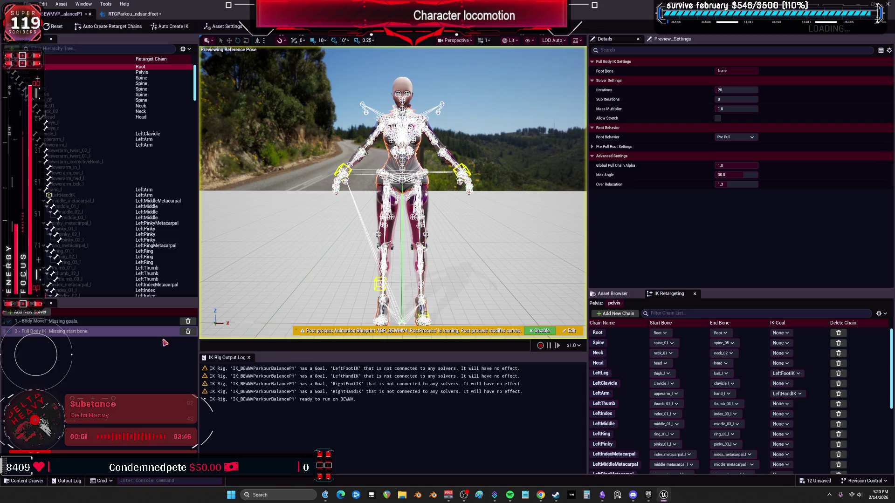
click(171, 27)
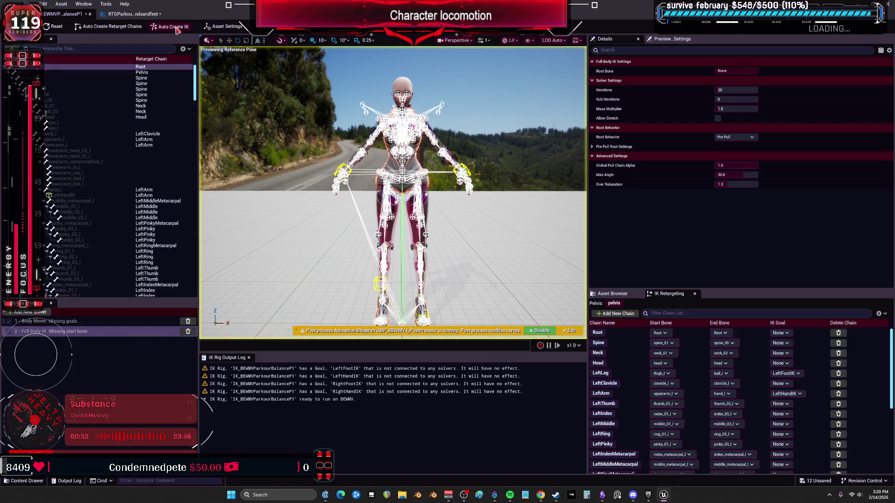
click(189, 331)
click(188, 321)
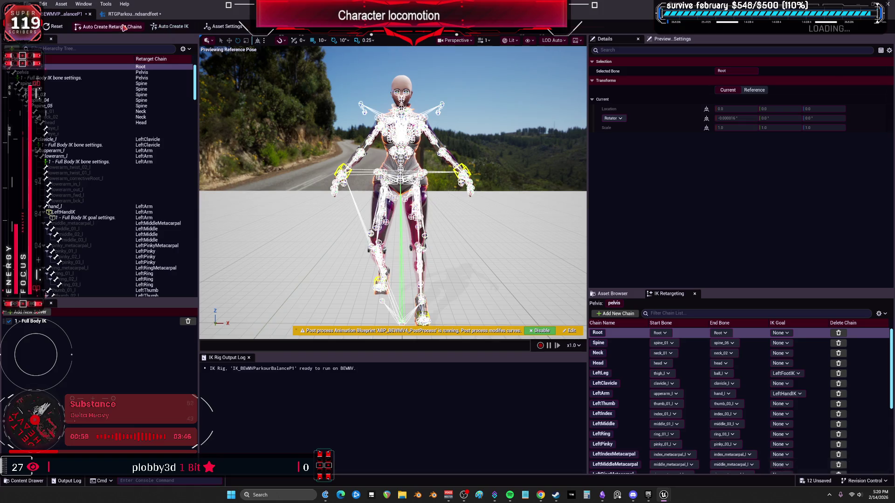
- Add a Body Mover solver after Full Body IK, set its start bone, and make pelvis the retarget pelvis
click(30, 312)
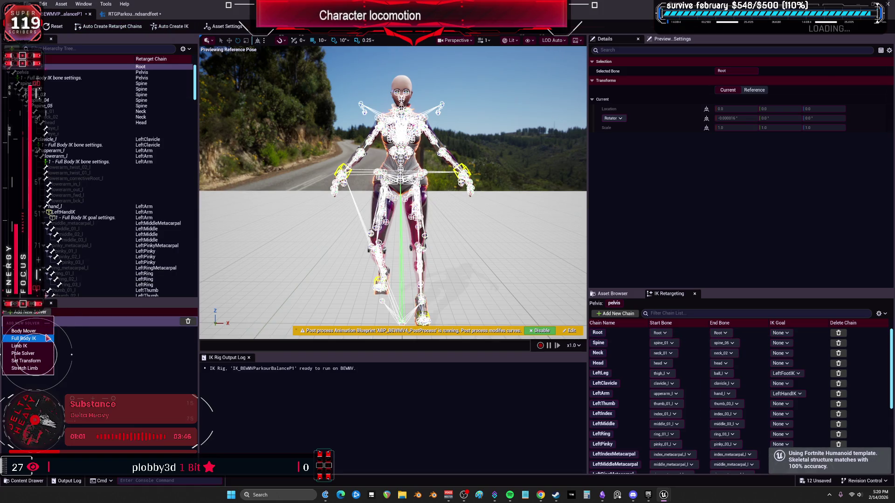
click(26, 331)
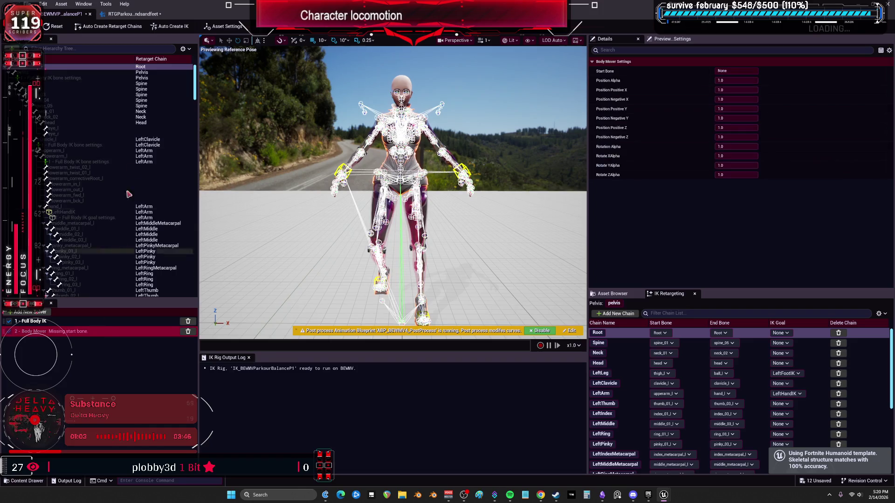
right_click(156, 72)
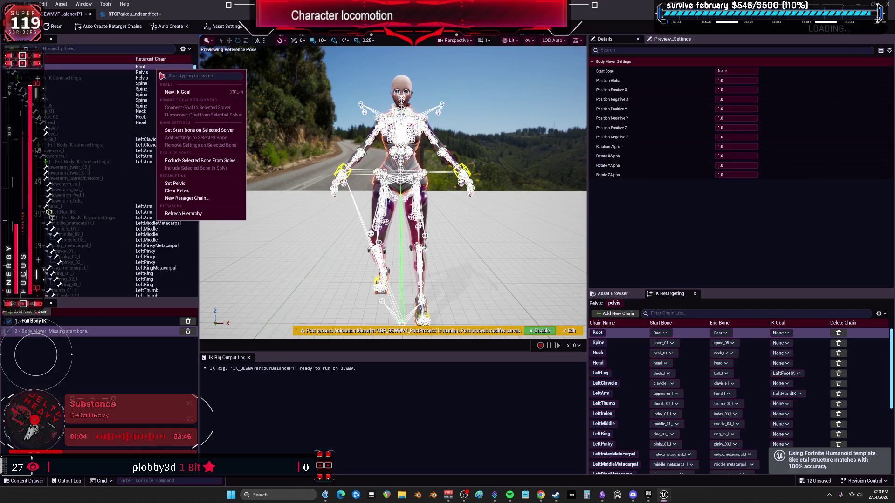
click(196, 184)
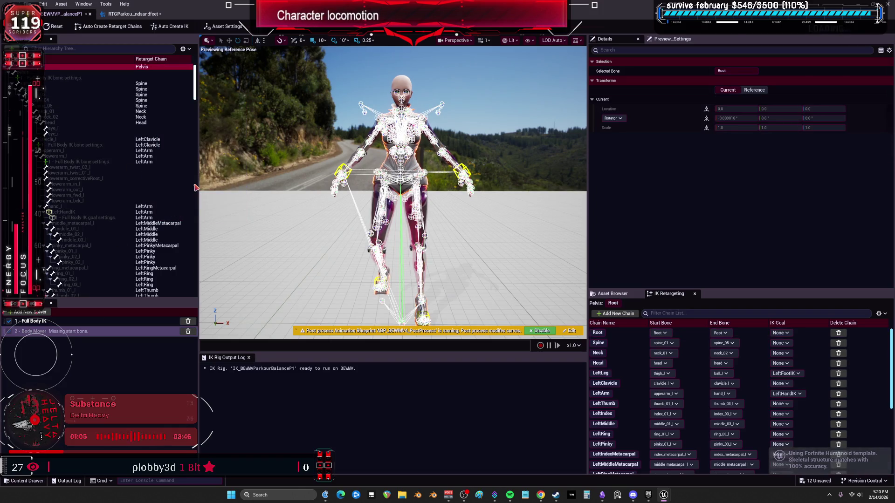
right_click(162, 70)
click(205, 128)
click(158, 73)
right_click(157, 76)
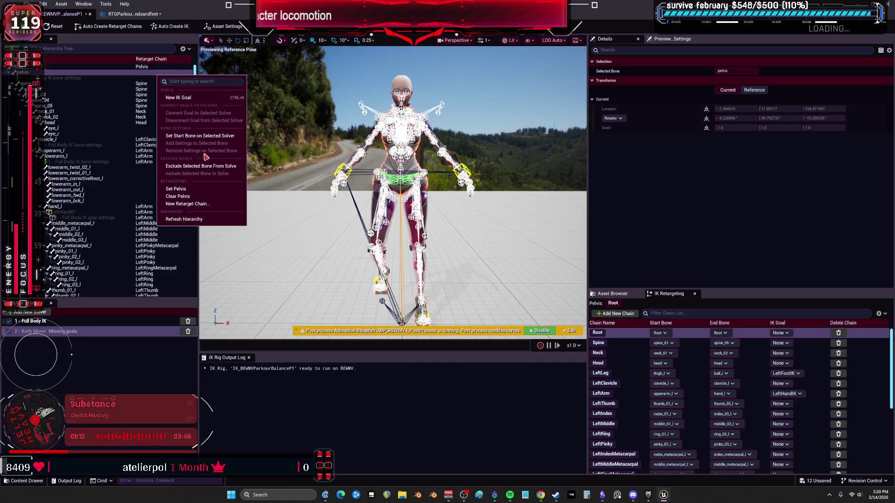
click(206, 189)
- Remove the redundant third Full Body IK solver and select the hand_l bone
click(109, 335)
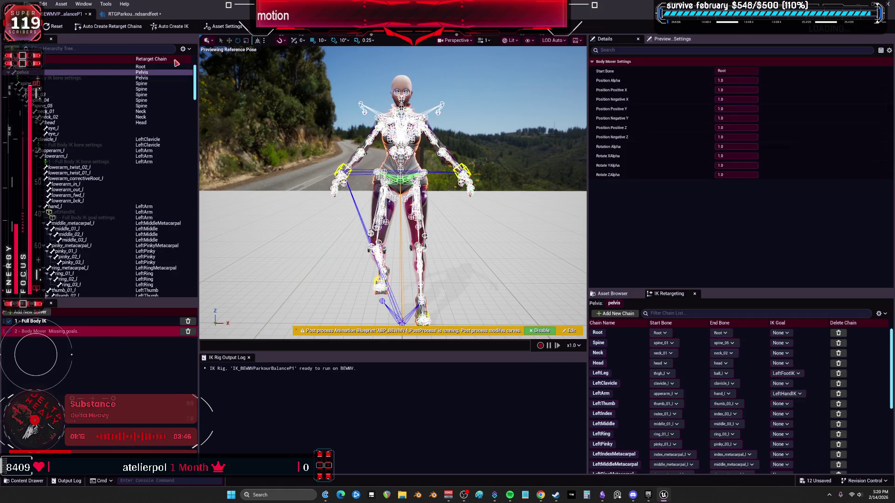
click(167, 28)
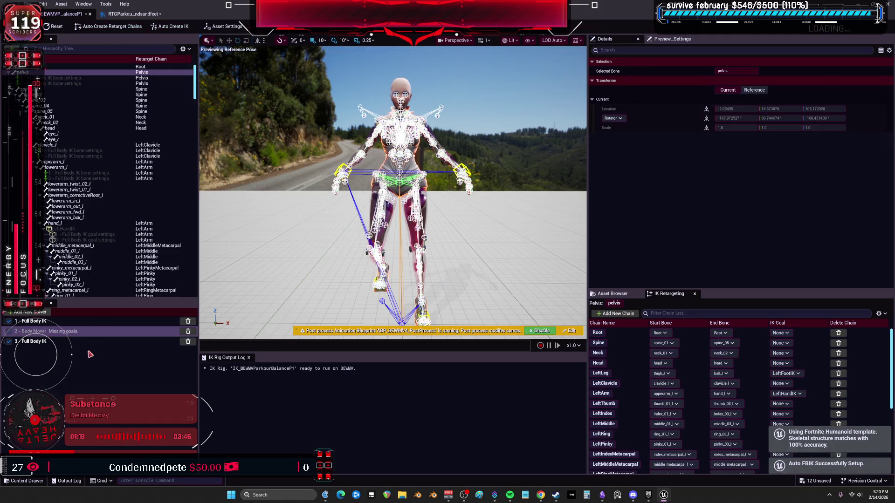
click(187, 341)
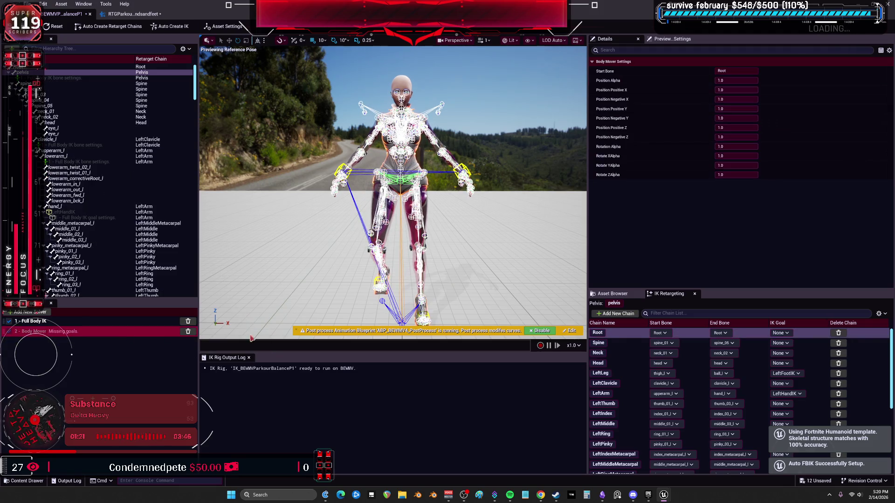
click(86, 208)
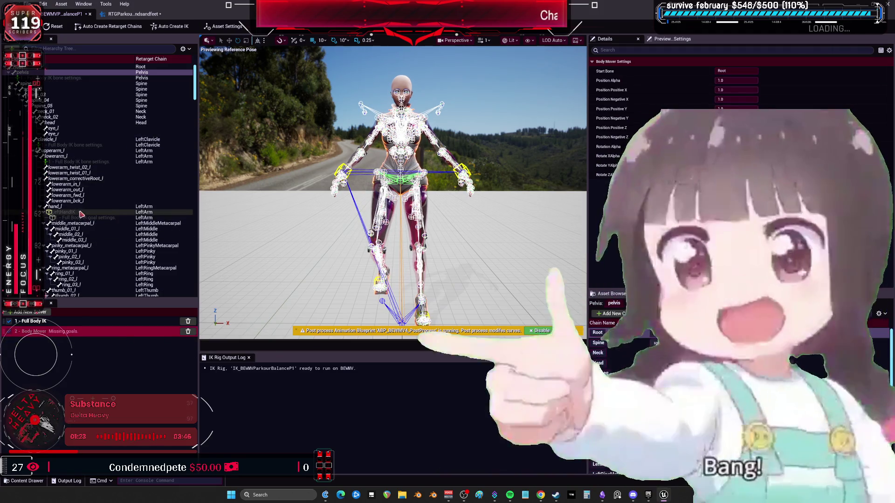
right_click(86, 210)
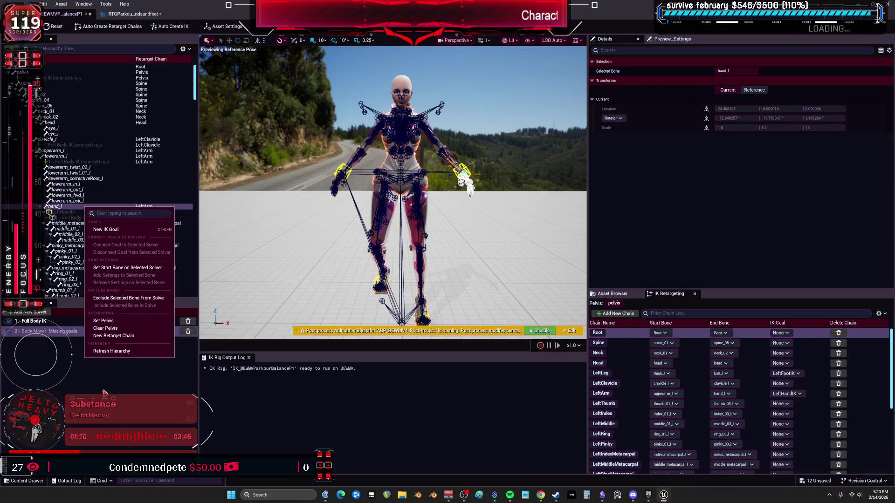
- Filter the hierarchy to show only IK goals and select the hand and foot goals
click(81, 212)
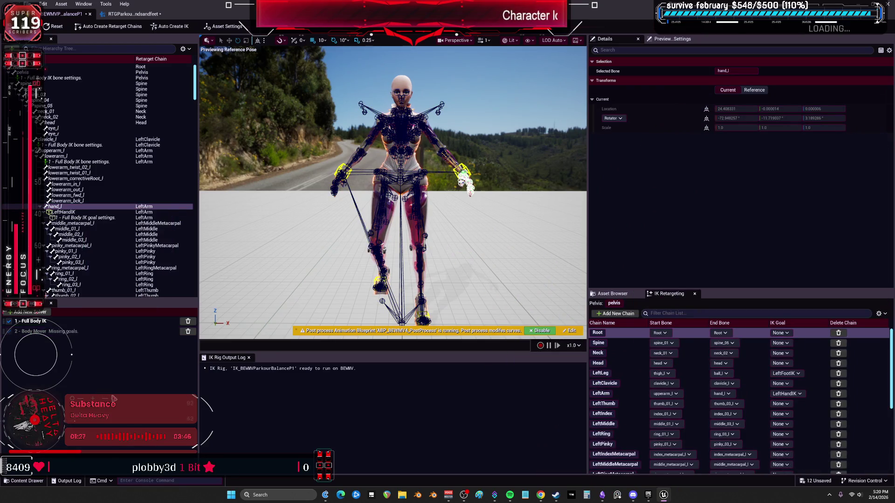
click(185, 49)
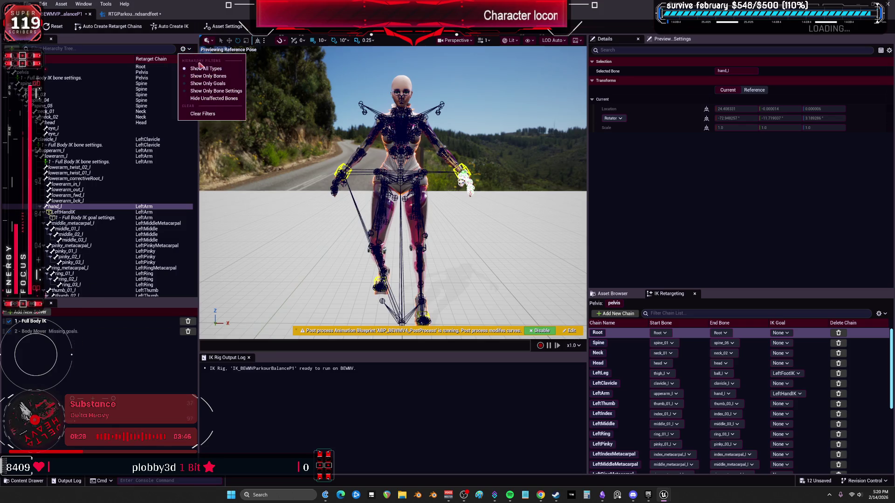
click(227, 84)
click(65, 67)
shift+click(71, 105)
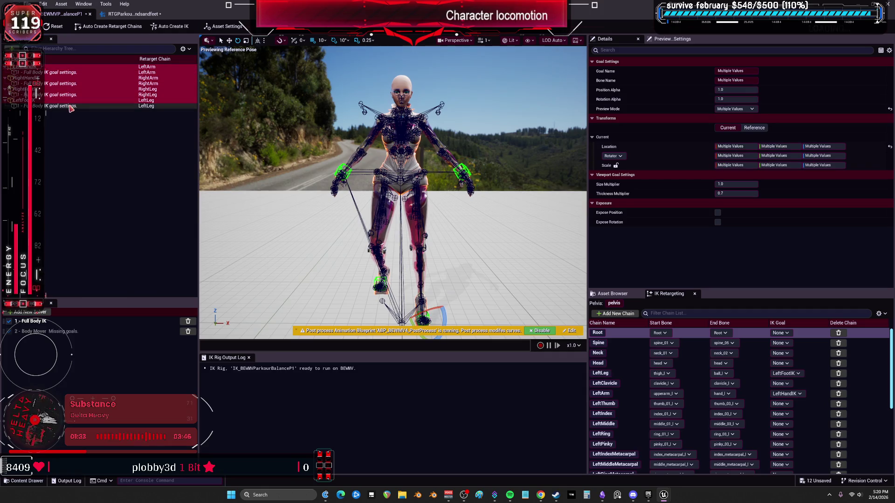
right_click(71, 107)
- Connect all four hand and foot IK goals to the Body Mover solver
click(102, 331)
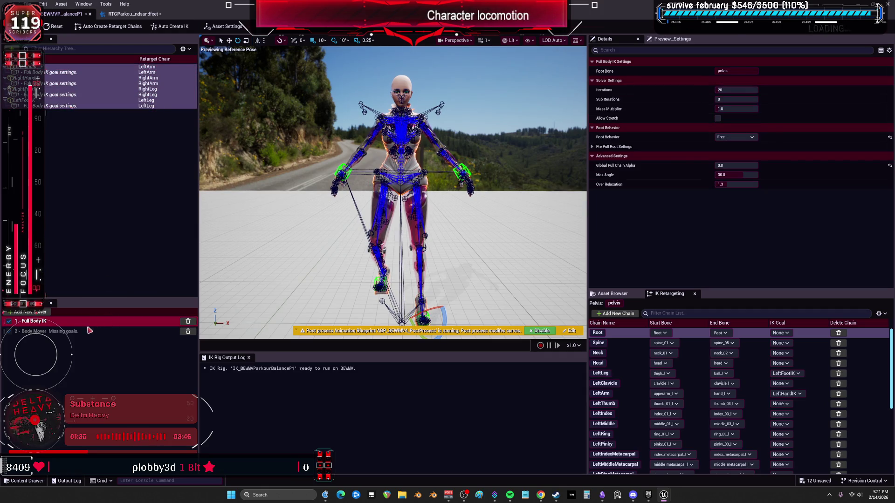
click(45, 104)
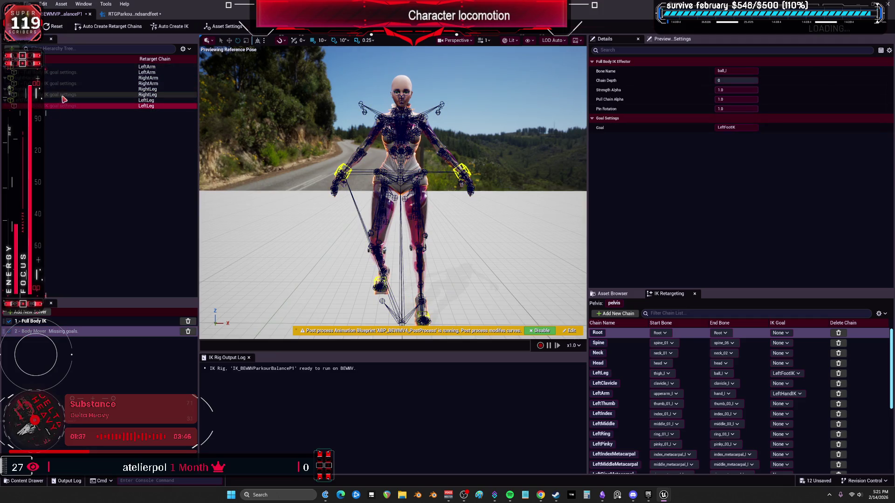
click(61, 66)
ctrl+click(46, 78)
ctrl+click(41, 89)
ctrl+click(36, 100)
right_click(37, 102)
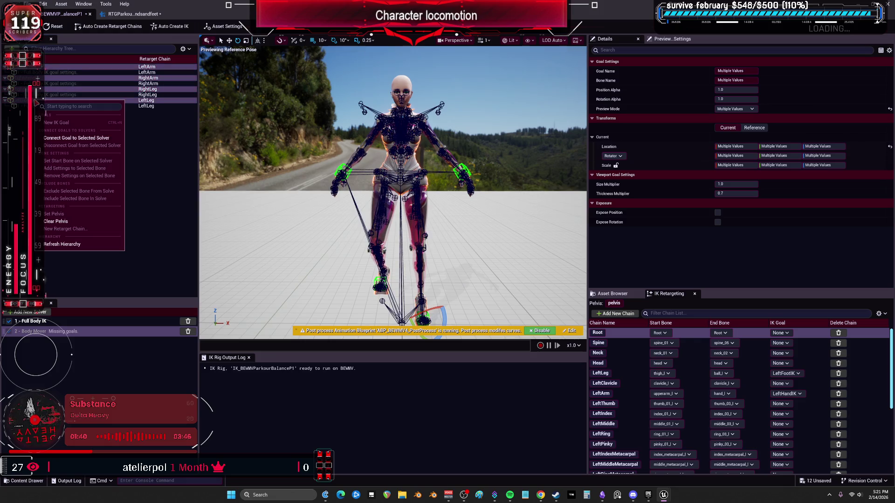
click(106, 138)
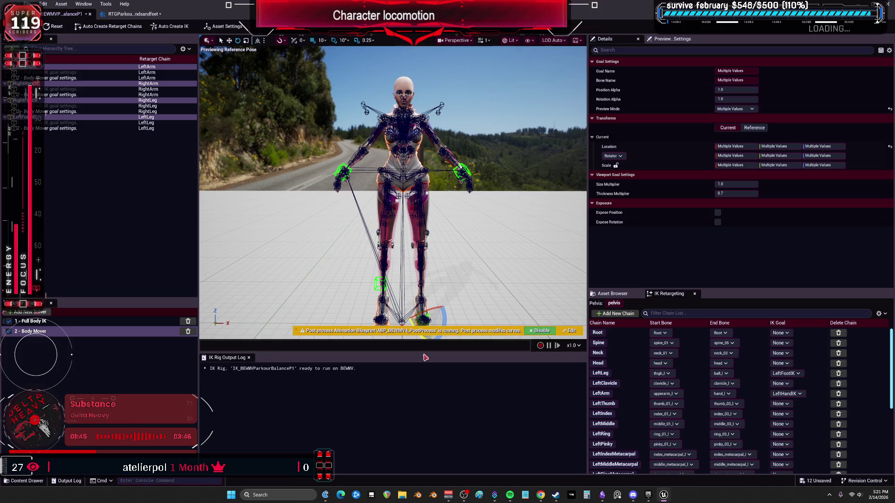
- Save the IK rig and preview A_Dash_Vault on both characters in the RTGParkour retargeter
key(ctrl+s)
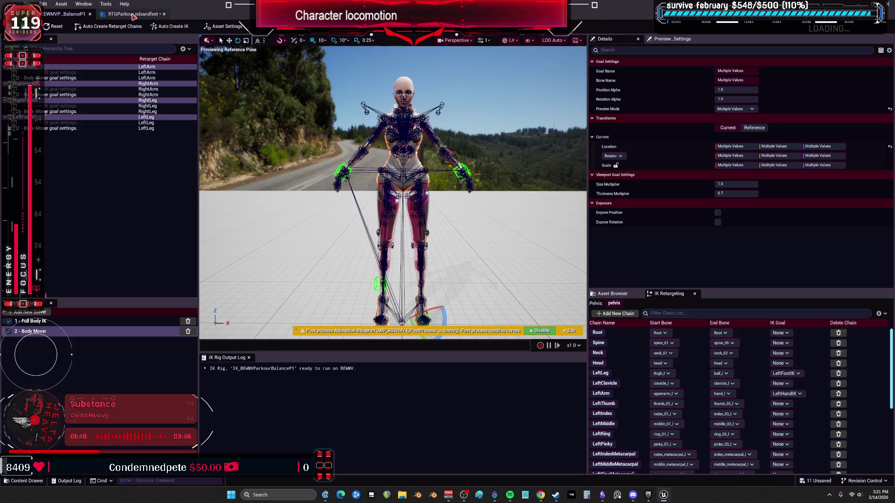
click(126, 17)
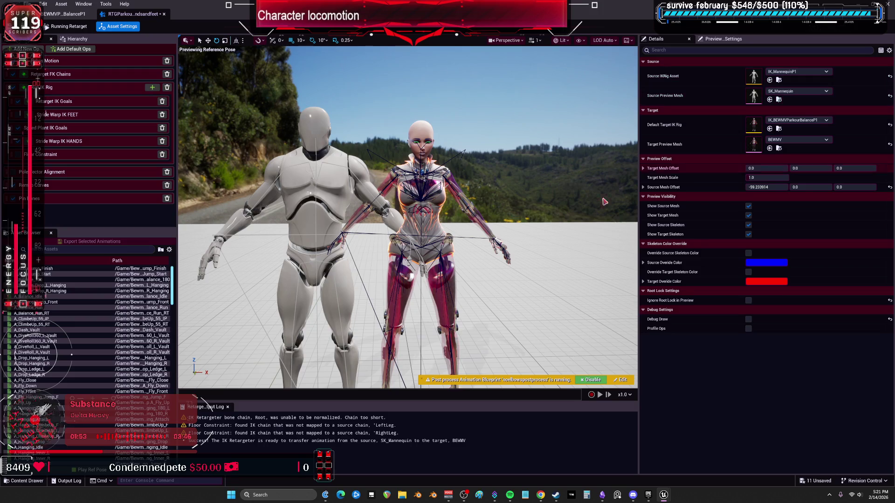
click(28, 330)
drag(458, 180, 458, 179)
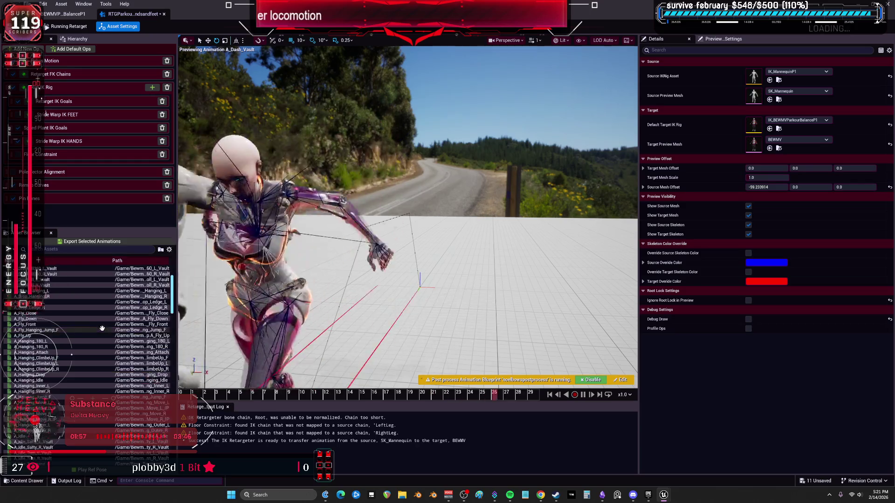
key(super+Down)
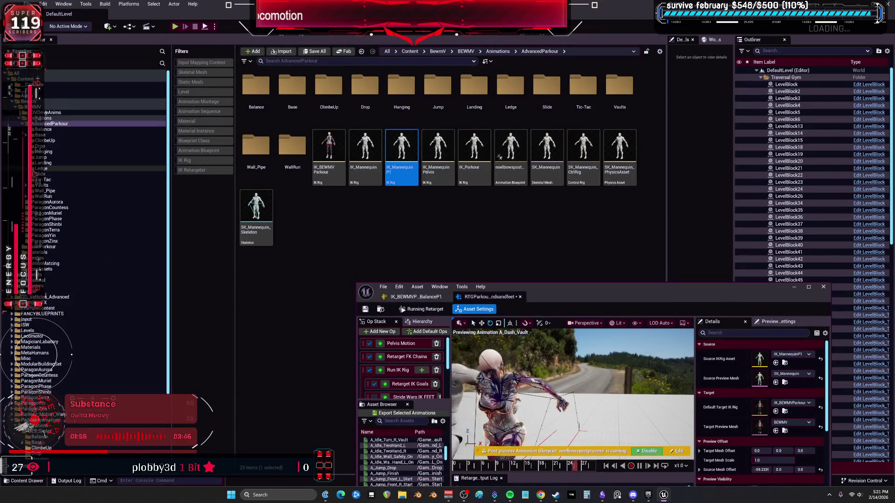
click(43, 129)
click(42, 140)
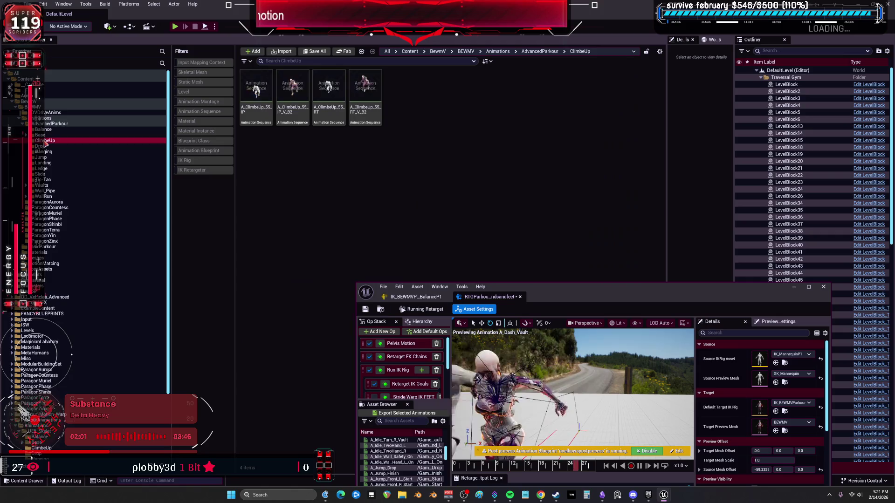
click(56, 147)
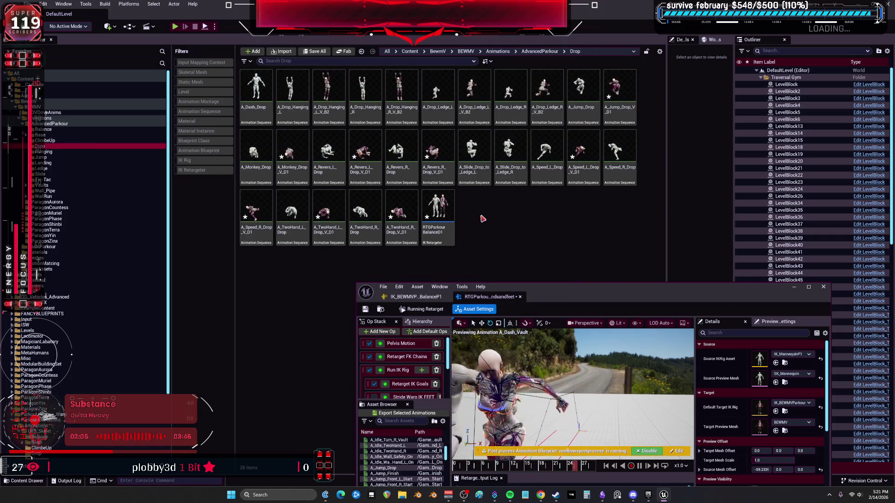
click(473, 156)
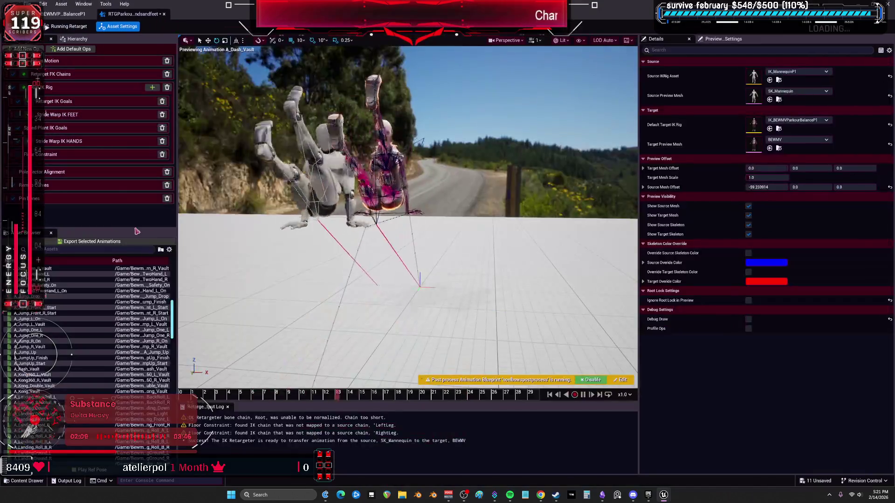
- Preview A_Slide_Drop_to_Ledge_L near frame 12 and select the LeftLeg chain in Retarget IK Goals
scroll(71, 379, down, 8)
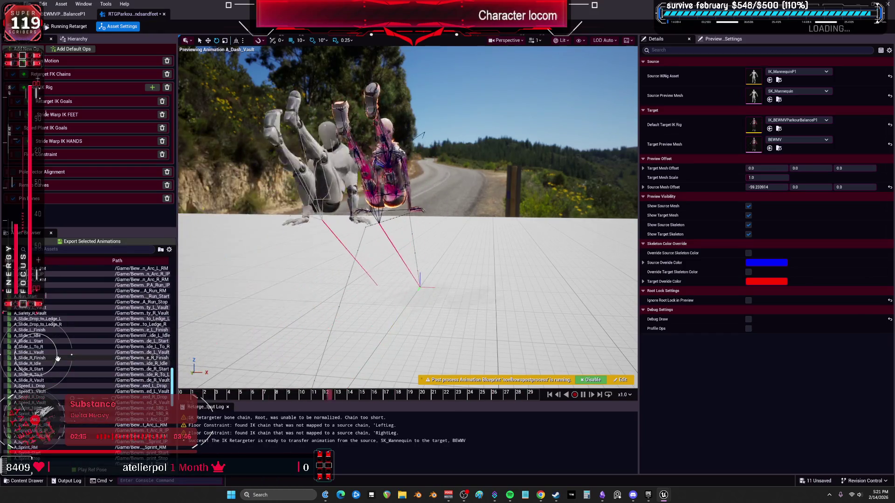
click(33, 319)
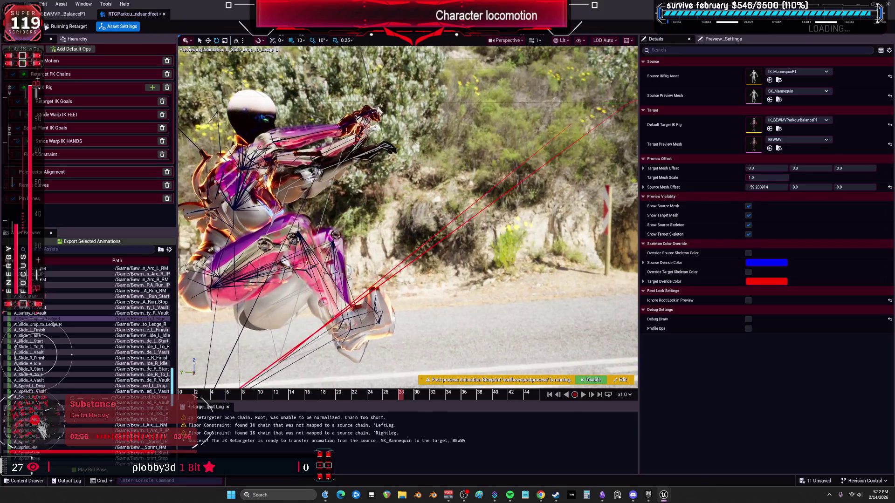
drag(236, 392, 276, 386)
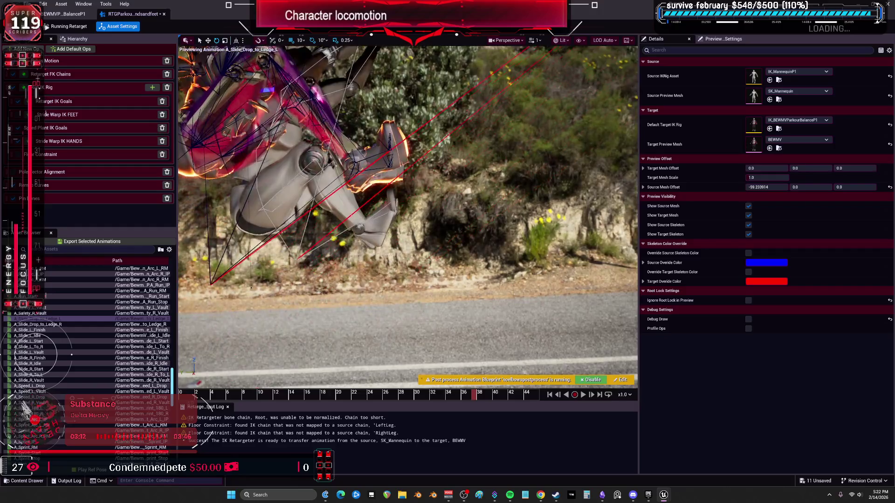
click(68, 103)
click(666, 118)
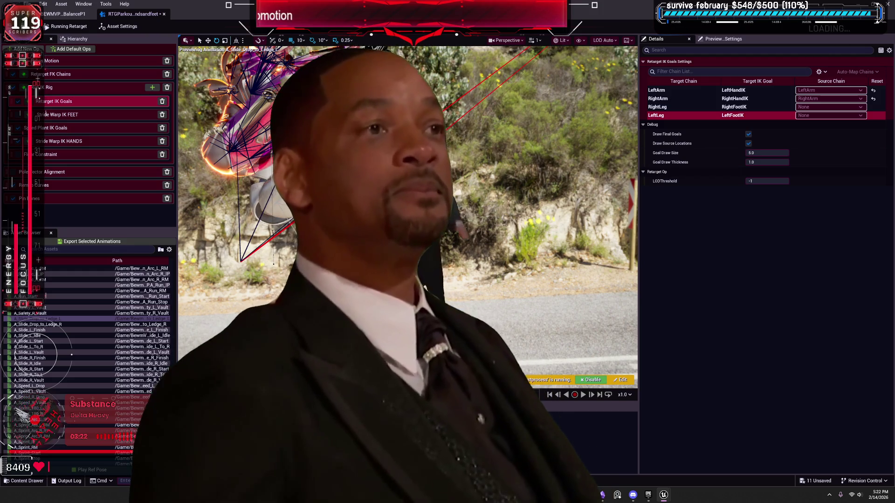
click(667, 107)
click(216, 183)
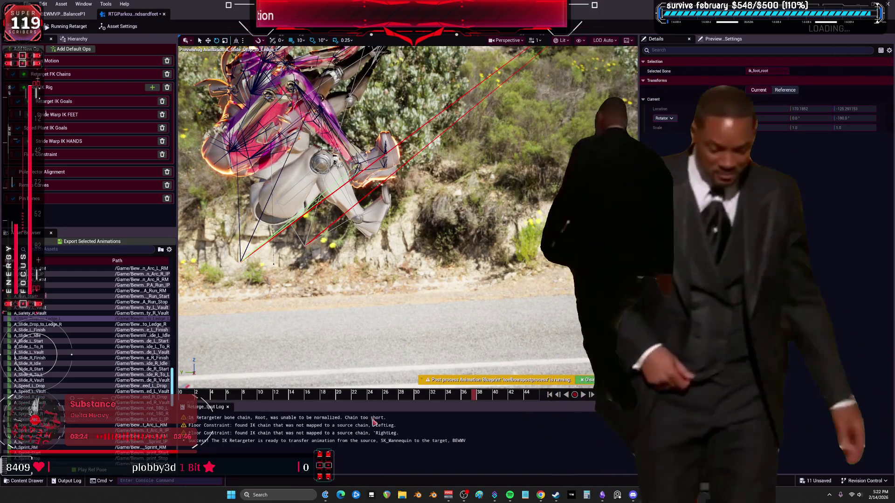
click(56, 101)
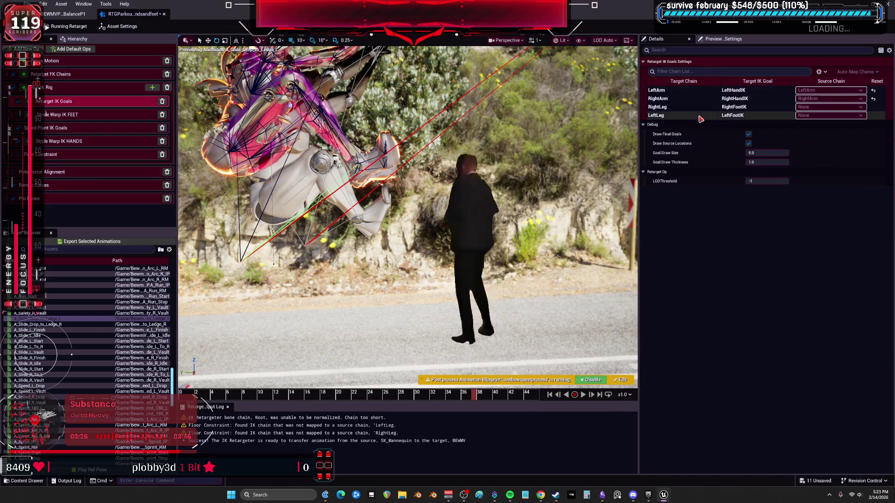